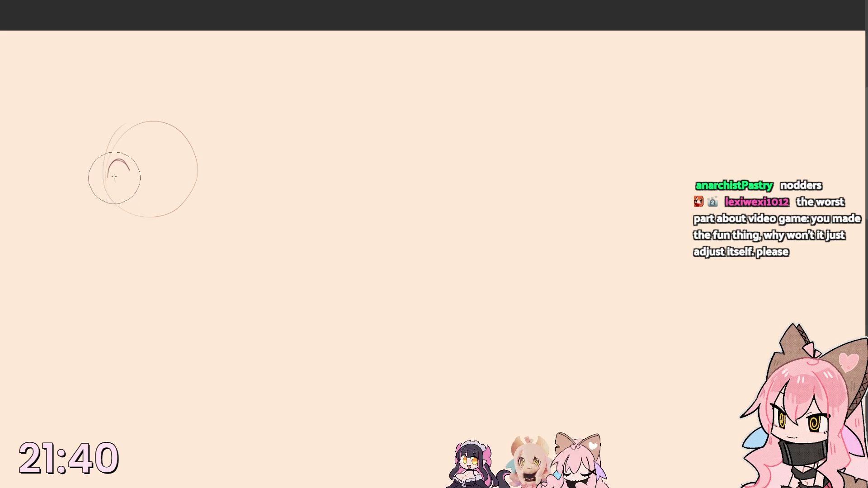
- Sketch the lower head stroke, an eye and the chin line inside the head circle
drag(108, 163, 187, 197)
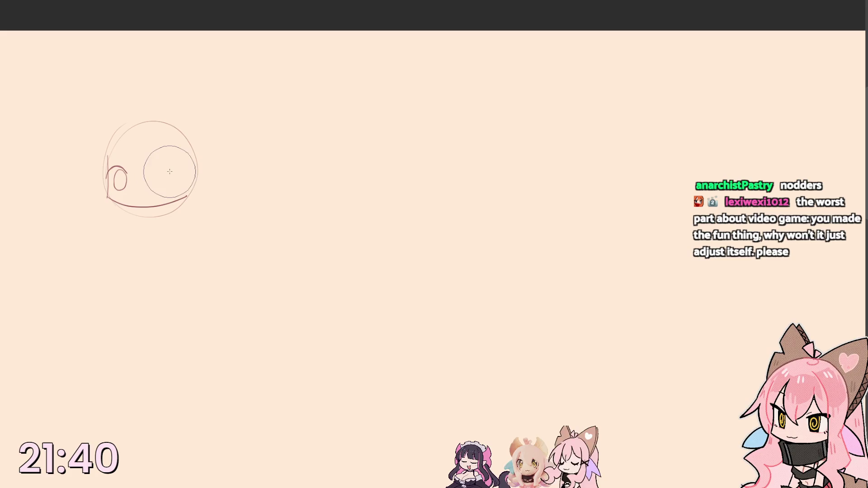
mouse_move(160, 174)
mouse_down()
mouse_move(180, 173)
mouse_move(168, 173)
mouse_up()
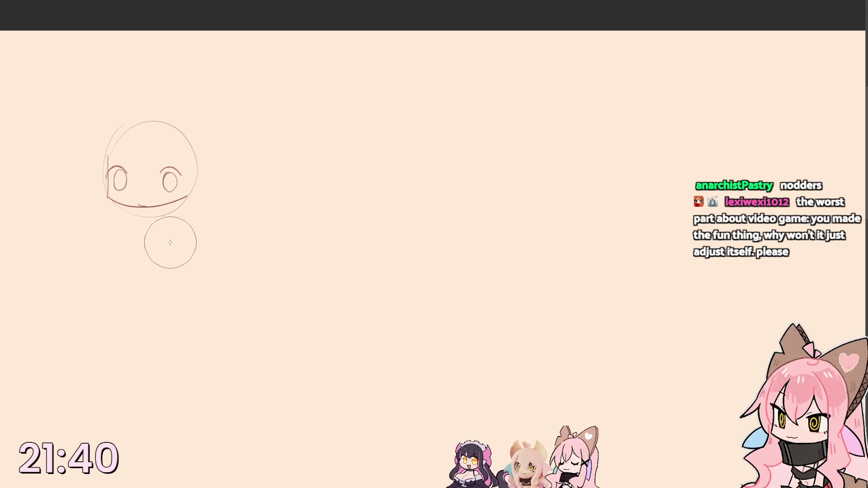
key(bracketright)
key(bracketright)
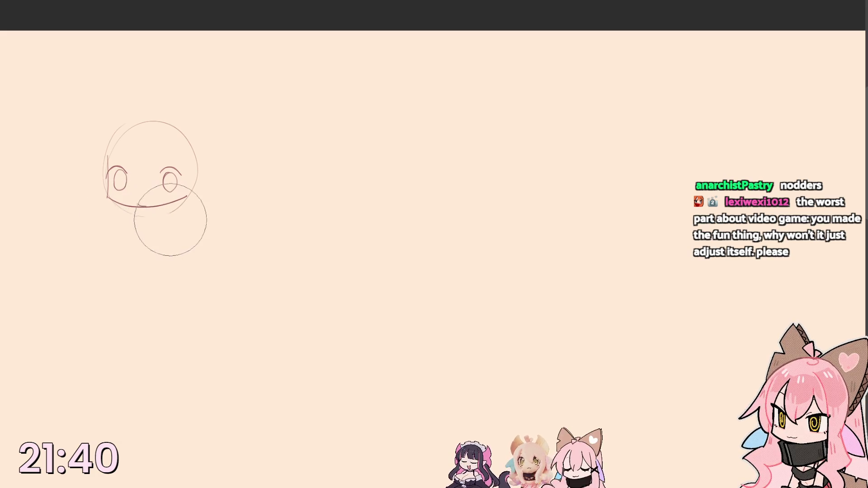
key(bracketleft)
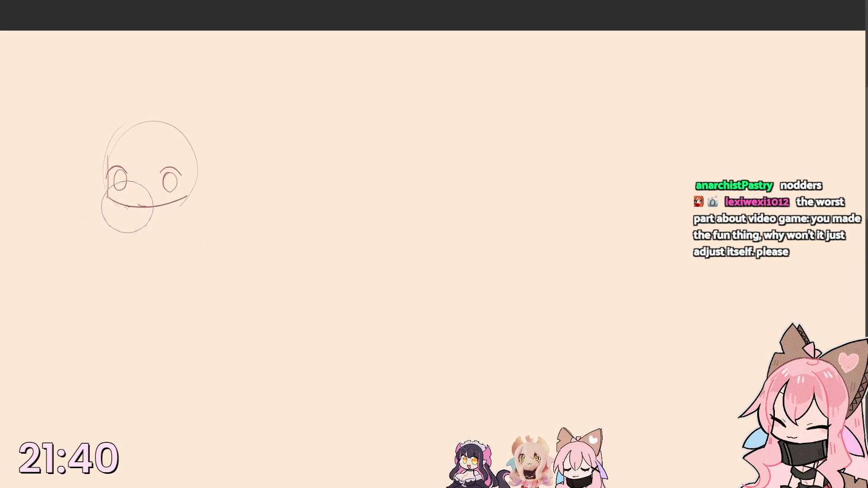
drag(121, 207, 175, 220)
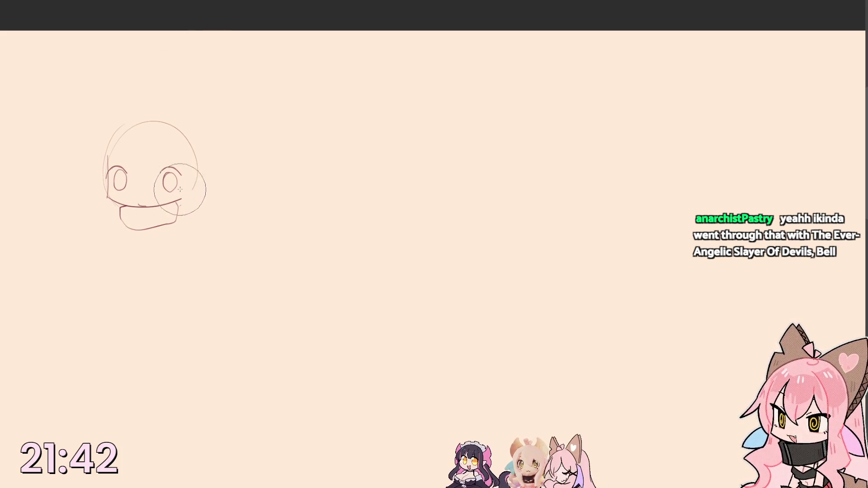
- Draw long hair strands down the right side of the head, redoing until the length fits
key(bracketright)
key(bracketleft)
drag(184, 166, 192, 261)
key(ctrl+z)
drag(184, 162, 193, 295)
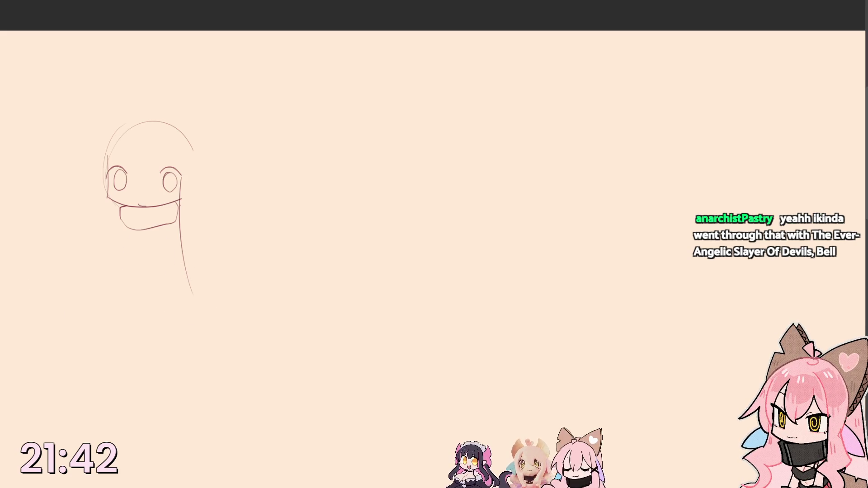
key(ctrl+z)
drag(180, 199, 175, 264)
mouse_move(193, 170)
mouse_down()
mouse_move(196, 248)
mouse_move(173, 279)
mouse_up()
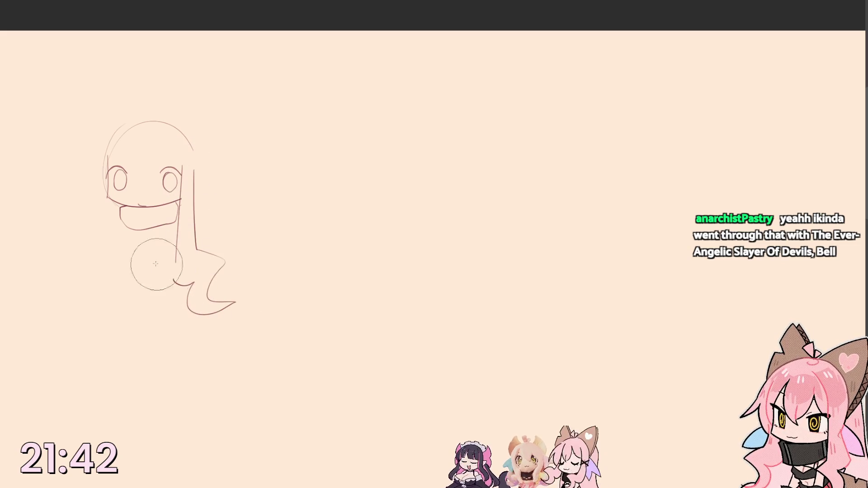
- Draw two left-side hair strands falling to curled ends
mouse_move(105, 166)
mouse_down()
mouse_move(96, 251)
mouse_move(106, 293)
mouse_up()
drag(116, 204, 110, 293)
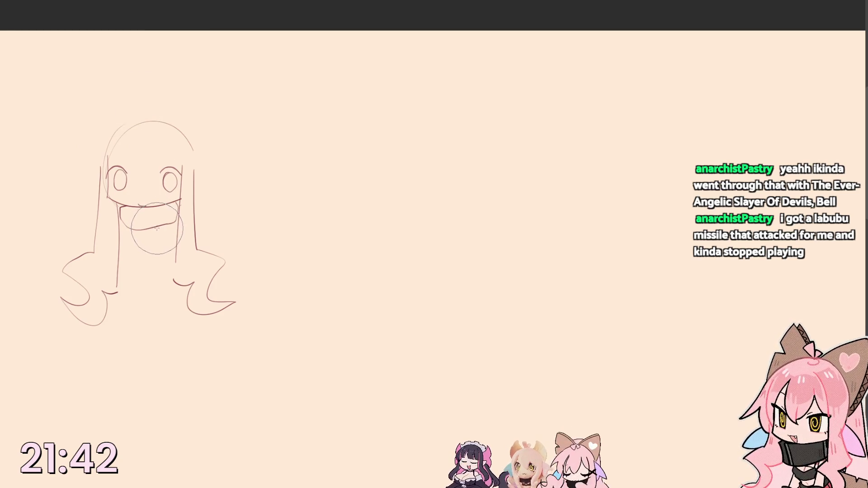
key(bracketright)
key(bracketright)
key(bracketleft)
key(bracketleft)
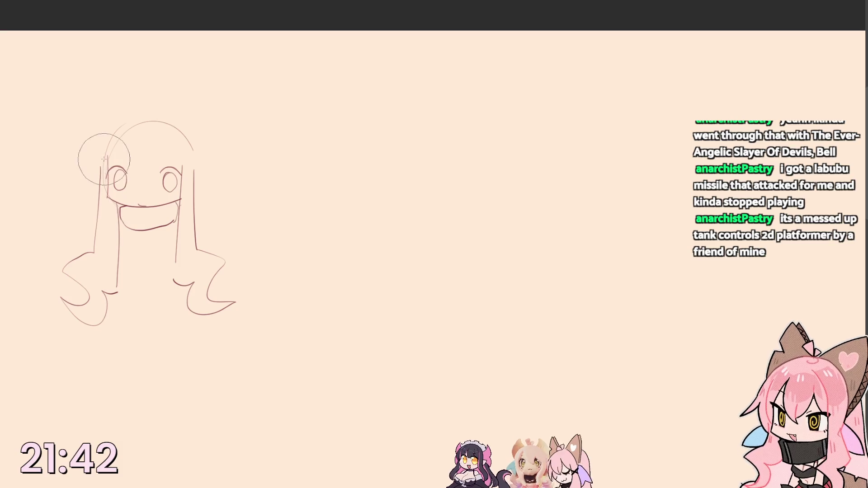
- Erase the old head-top arc and redraw it as a narrow peak, retrying the thin strand
mouse_move(127, 135)
mouse_down()
mouse_move(194, 140)
mouse_move(121, 140)
mouse_up()
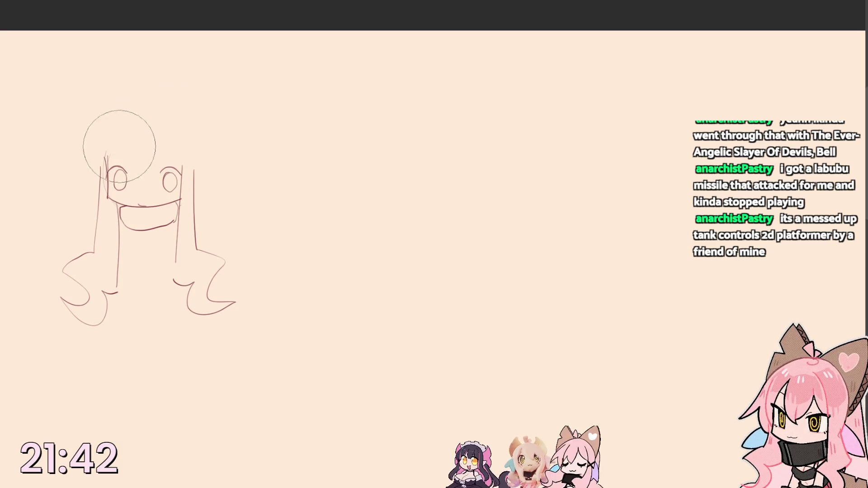
drag(107, 173, 127, 107)
key(ctrl+z)
drag(106, 170, 130, 127)
key(ctrl+z)
mouse_move(109, 166)
mouse_down()
mouse_move(132, 120)
mouse_move(160, 169)
mouse_up()
key(ctrl+z)
mouse_move(107, 171)
mouse_down()
mouse_move(126, 116)
mouse_move(129, 170)
mouse_up()
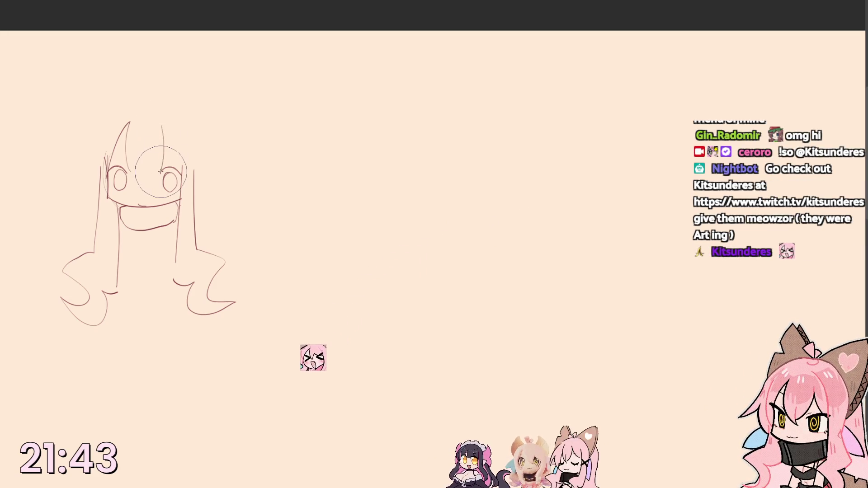
- Add bangs, right-side hair and rework the lower face and mouth area
mouse_move(162, 129)
mouse_down()
mouse_move(161, 164)
mouse_move(180, 170)
mouse_up()
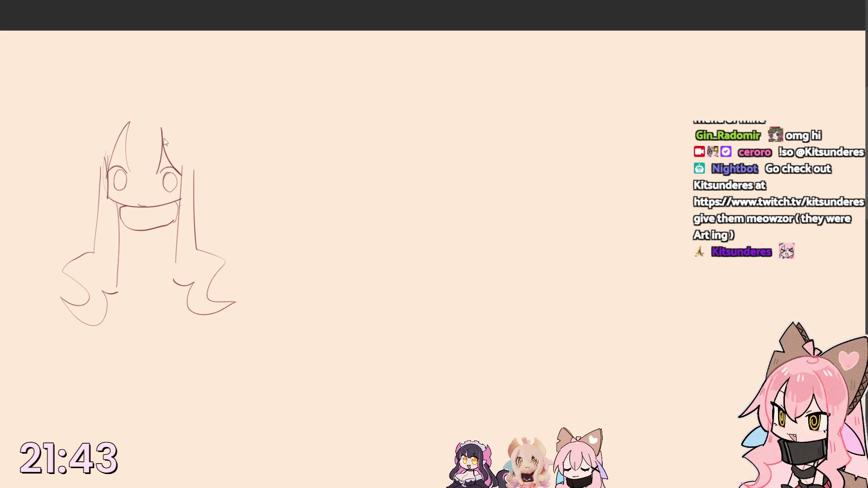
drag(178, 125, 182, 170)
drag(140, 146, 145, 169)
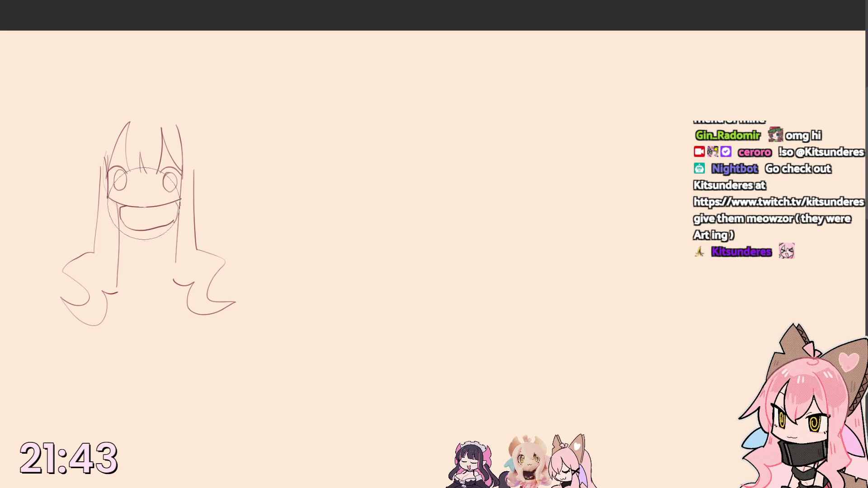
drag(111, 202, 179, 201)
drag(135, 175, 140, 201)
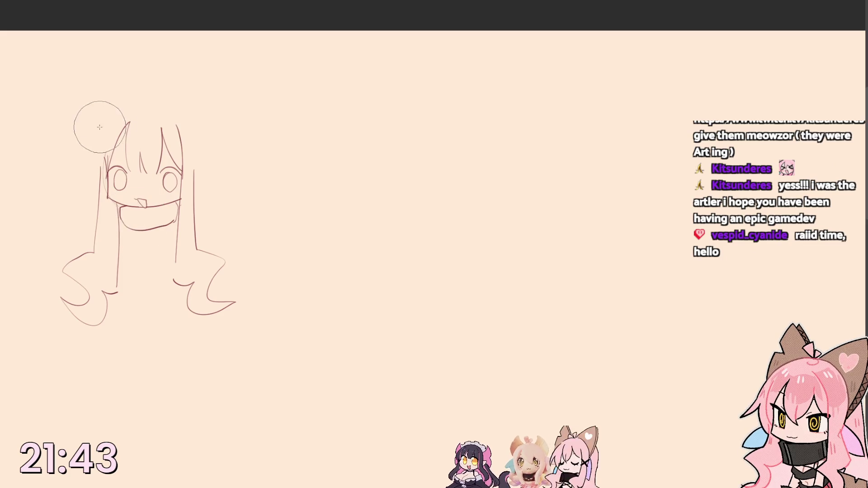
- Build up the left hair outline and curve it higher over the top of the head
drag(107, 124, 82, 194)
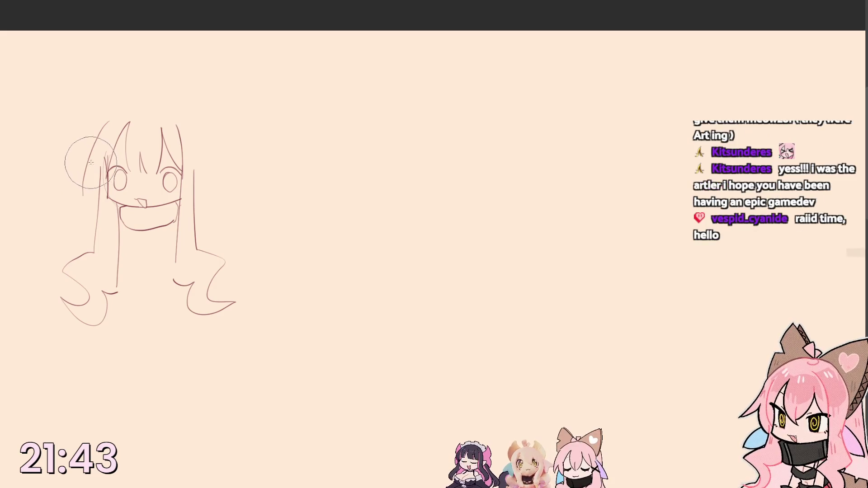
key(ctrl+z)
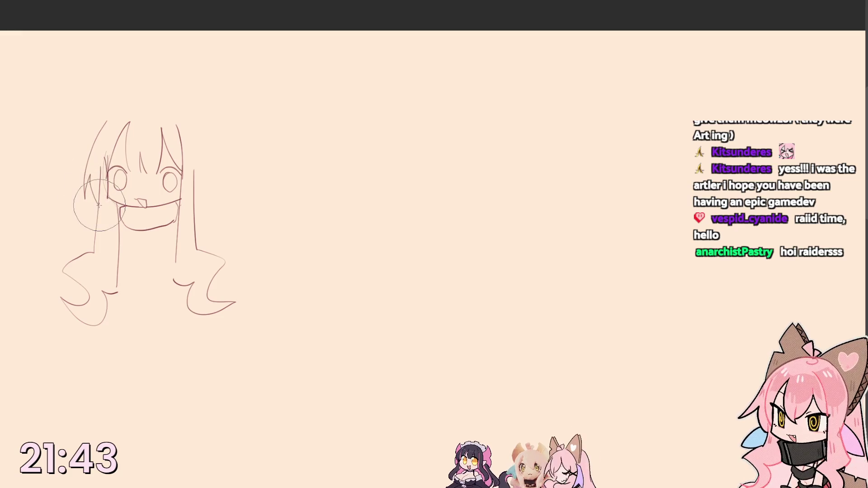
drag(95, 131, 124, 104)
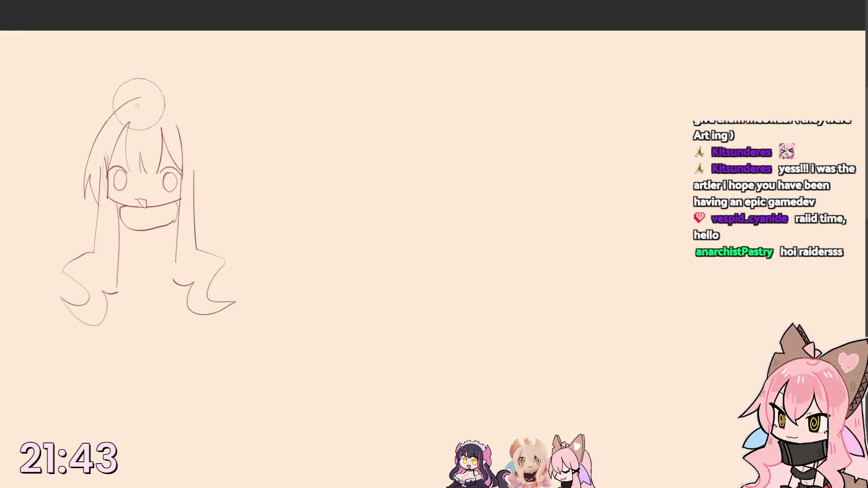
drag(88, 140, 69, 207)
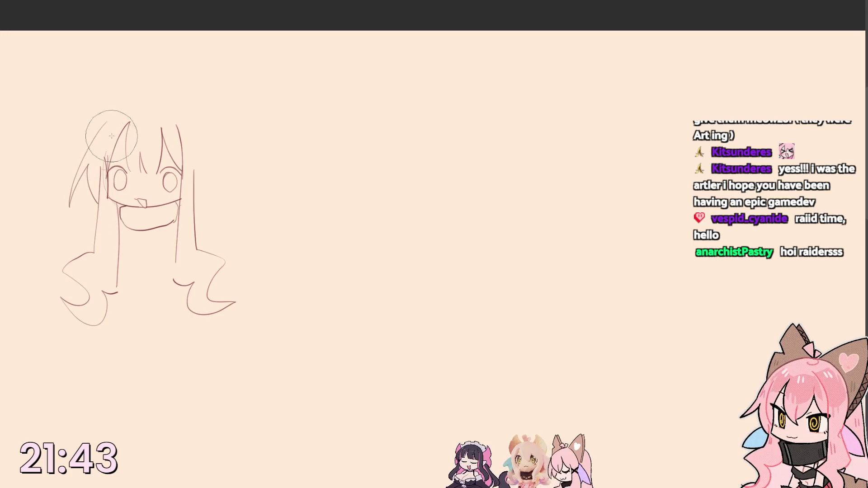
drag(81, 160, 146, 106)
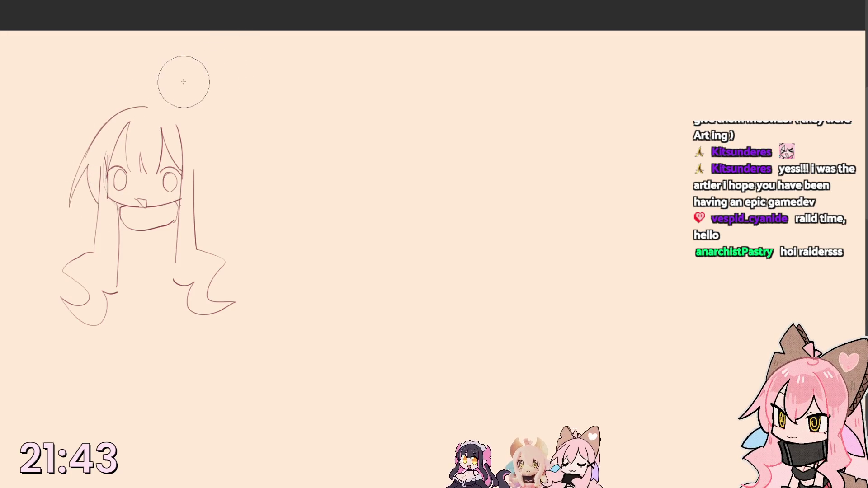
drag(85, 153, 147, 99)
drag(68, 179, 145, 92)
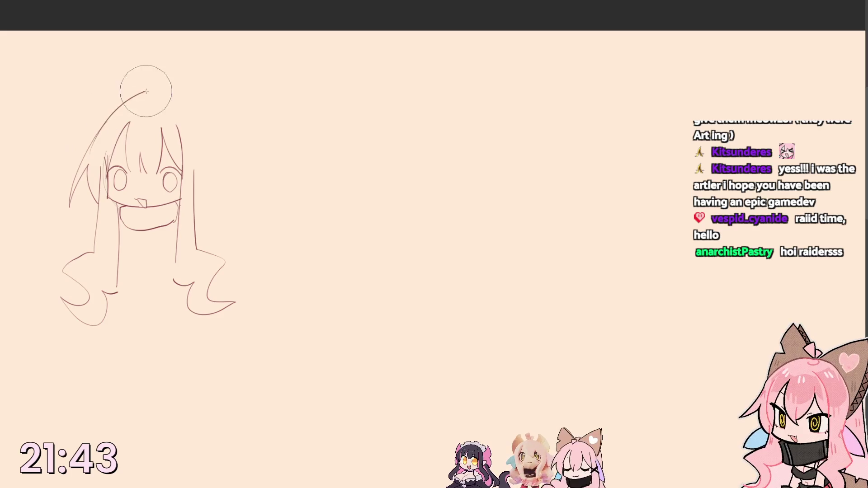
- Carry the hair curve over to the right side and down past the shoulders
drag(95, 135, 182, 75)
key(ctrl+z)
mouse_move(97, 145)
mouse_down()
mouse_move(155, 93)
mouse_move(217, 136)
mouse_up()
key(ctrl+z)
drag(153, 100, 207, 146)
drag(174, 97, 213, 195)
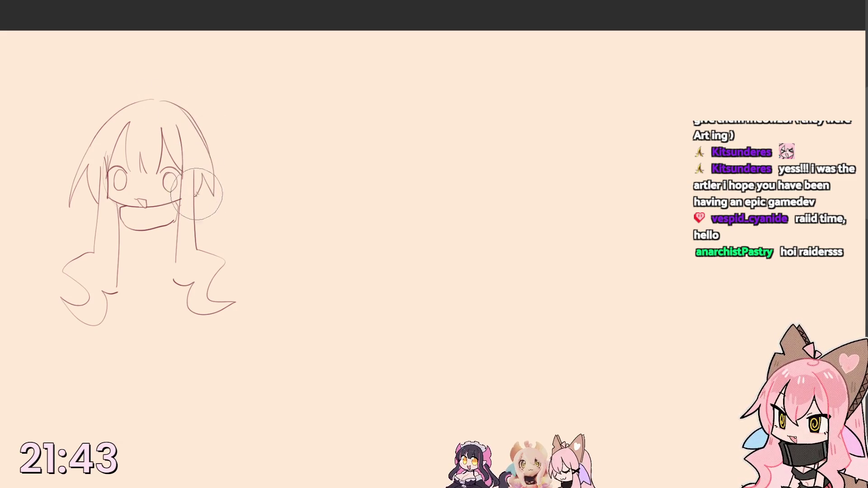
drag(204, 106, 233, 263)
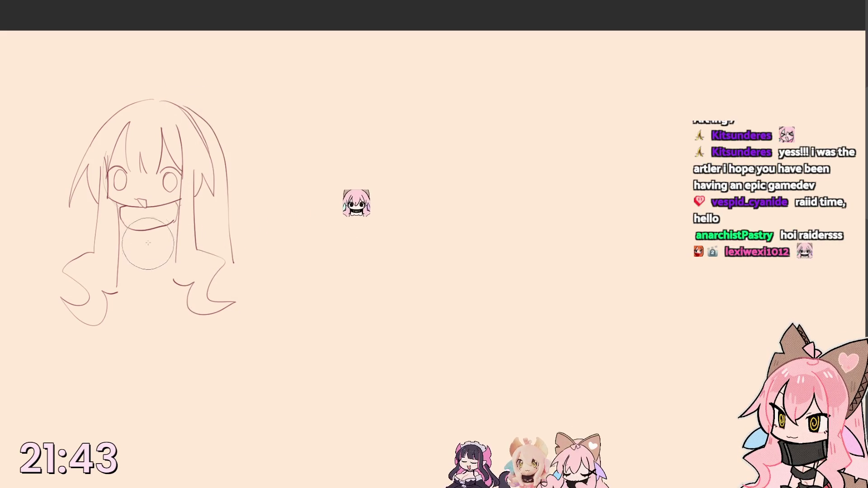
- Sketch the body line and lower body edge, then a pointed cat ear atop the head
drag(133, 231, 130, 305)
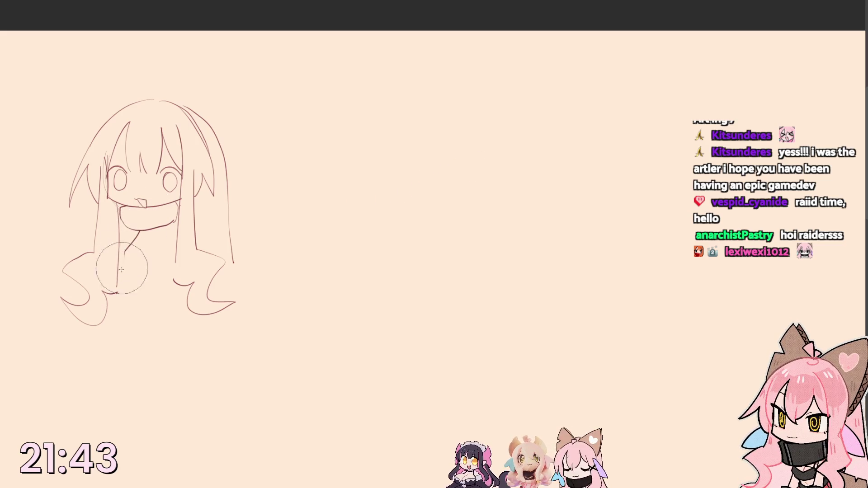
drag(121, 285, 177, 294)
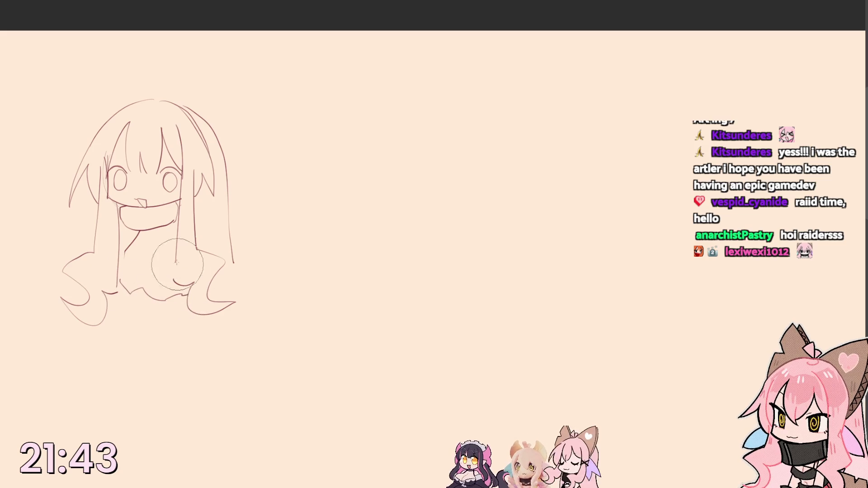
mouse_move(93, 136)
mouse_down()
mouse_move(117, 61)
mouse_move(145, 98)
mouse_move(224, 64)
mouse_up()
- Undo the stray strand, draw the right cat ear and a small hair curl on top
key(ctrl+z)
drag(165, 98, 210, 154)
drag(226, 73, 229, 126)
drag(223, 68, 207, 155)
drag(148, 76, 165, 96)
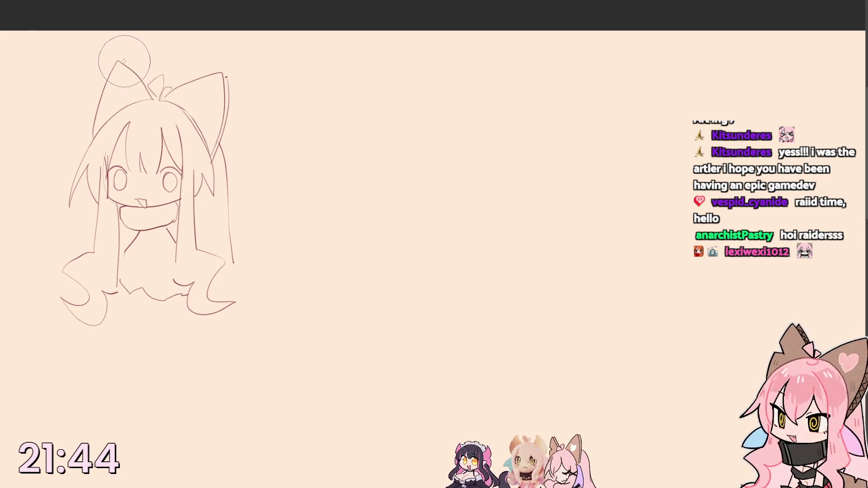
key(bracketleft)
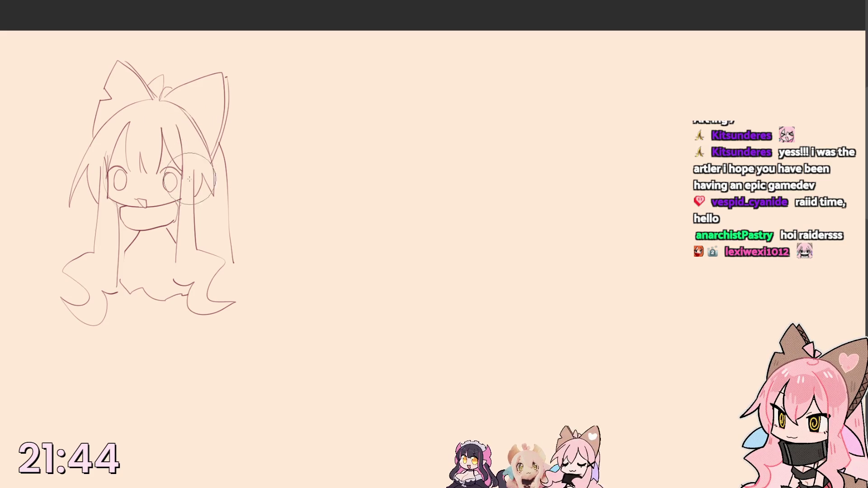
- Add wavy hair strands beside both sides of the face
drag(179, 205, 196, 188)
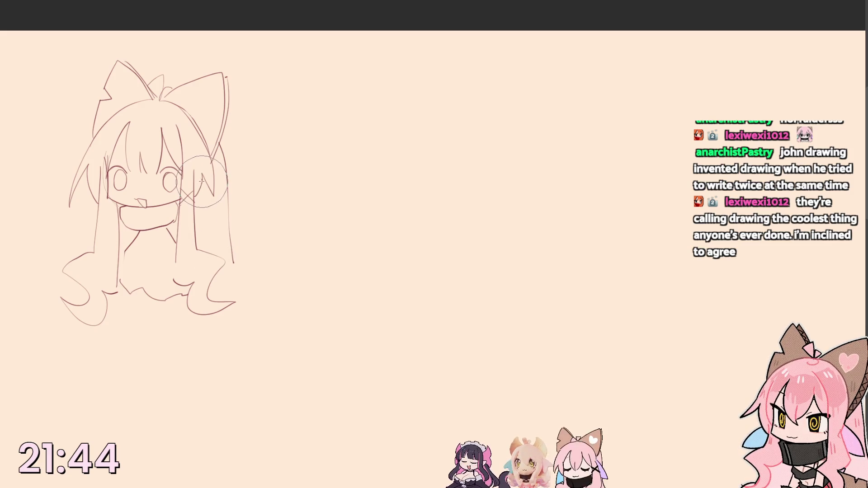
drag(217, 205, 207, 231)
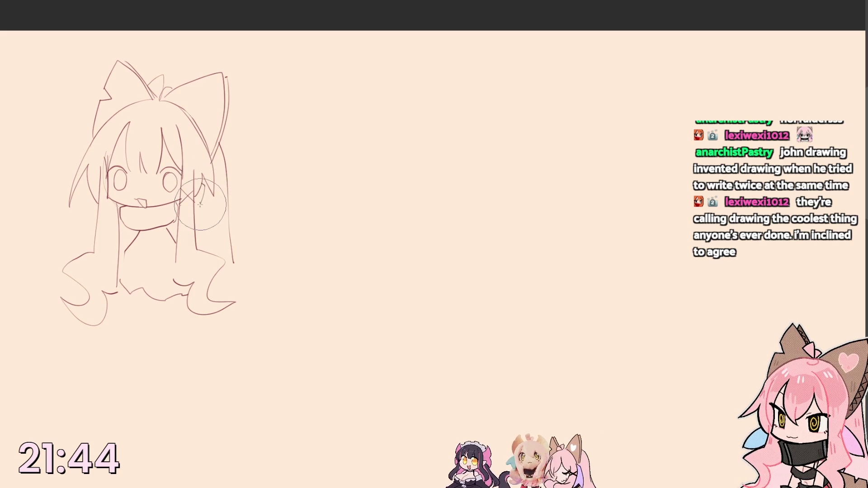
drag(199, 205, 212, 242)
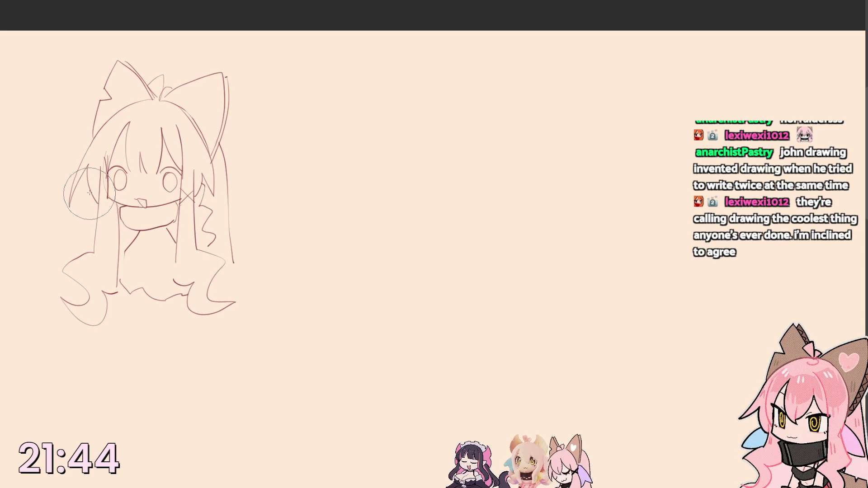
drag(91, 194, 87, 235)
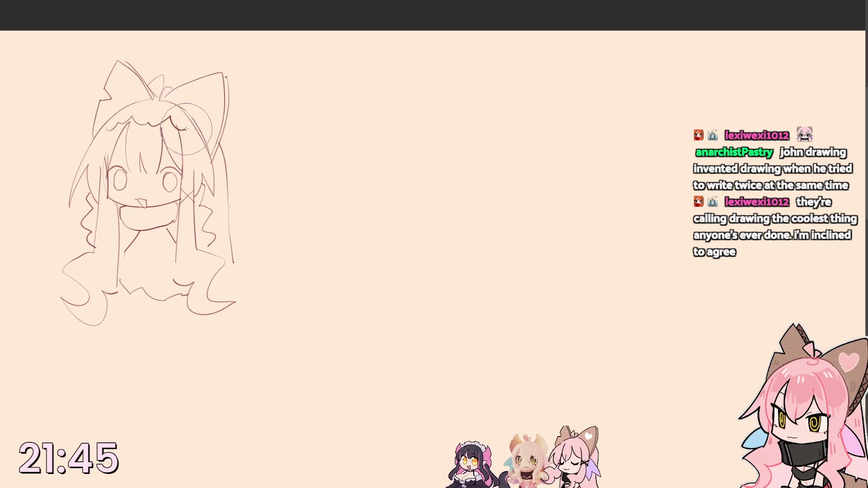
- Erase the scalloped forehead fringe and check the sketch mirrored, panned into full view
drag(155, 133, 109, 125)
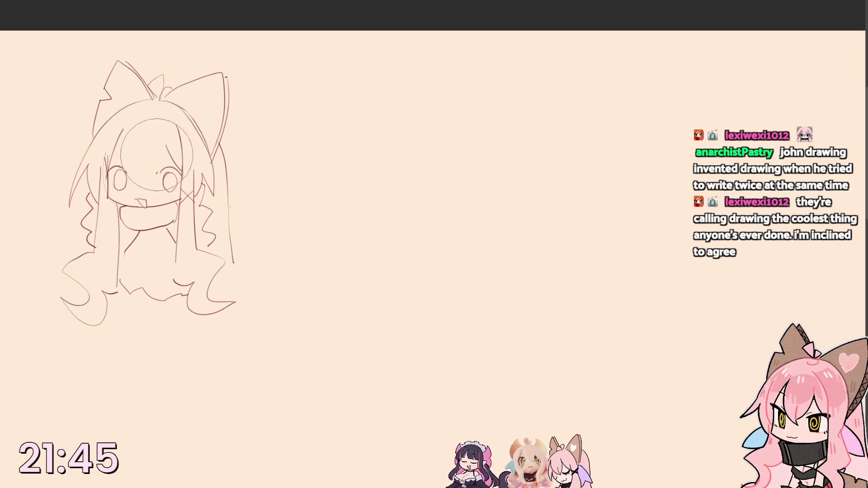
key(m)
drag(574, 136, 89, 214)
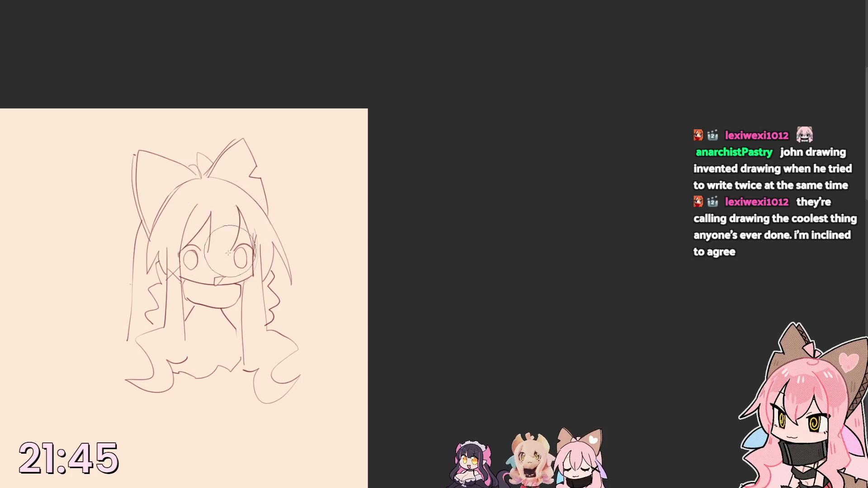
- Flip the view back, recentre the sketch and draw a ribbon inside the right ear
key(m)
drag(494, 184, 146, 195)
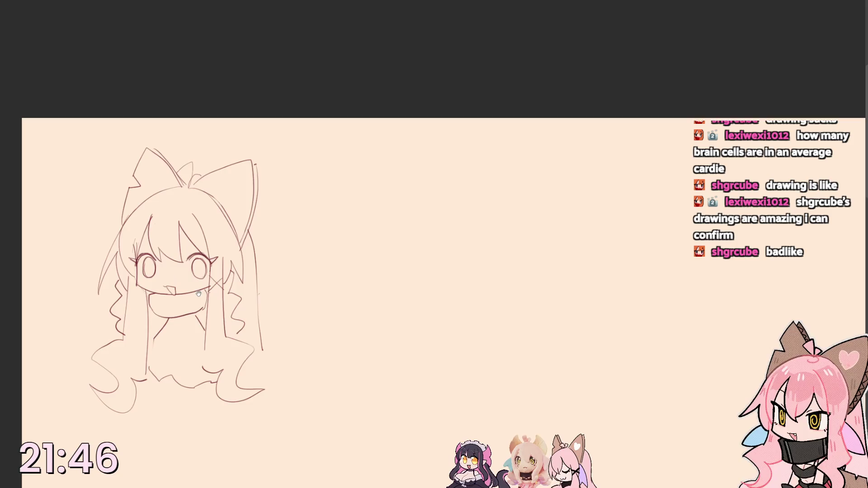
drag(198, 291, 161, 262)
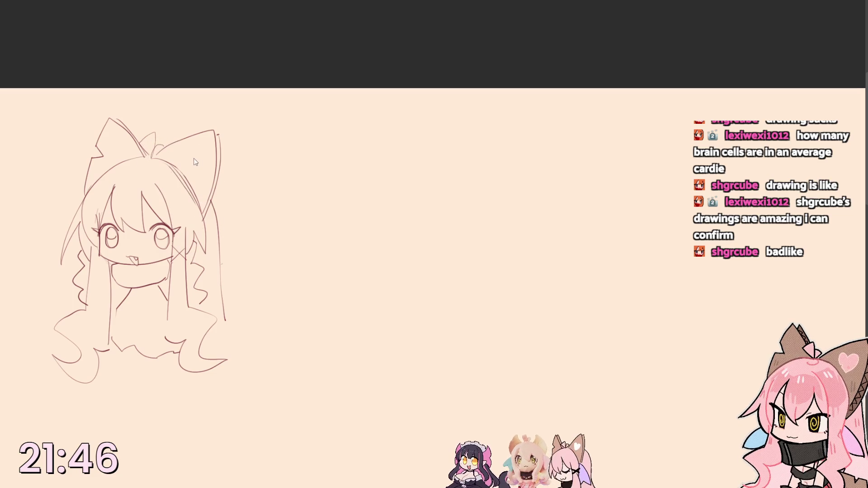
drag(191, 150, 194, 163)
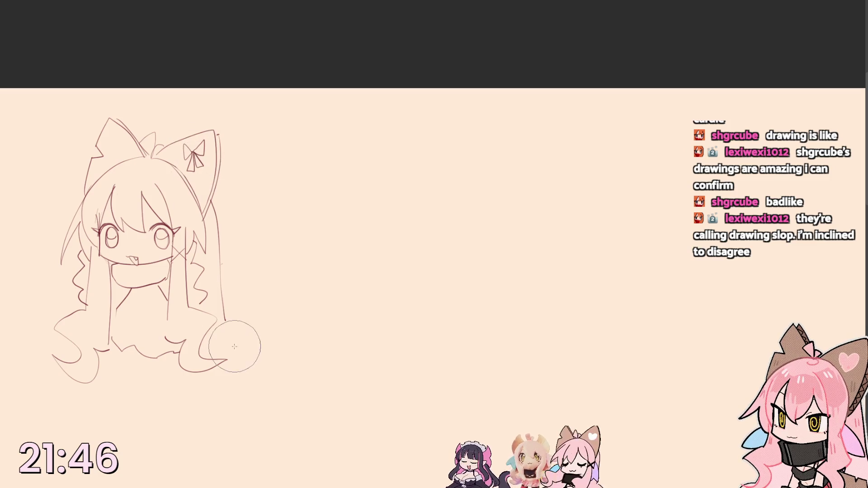
scroll(136, 307, down, 1)
- Sketch the scarf under the chin and the torso lines below it, redoing the scarf thinner
key(bracketright)
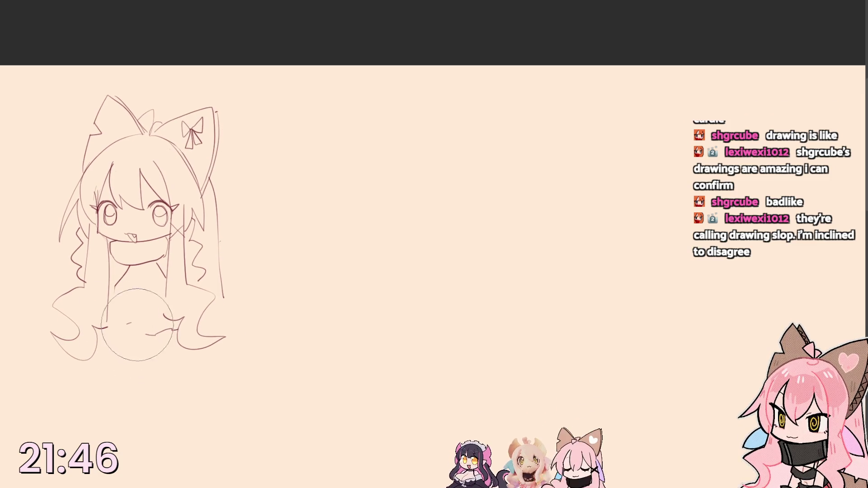
drag(128, 307, 129, 272)
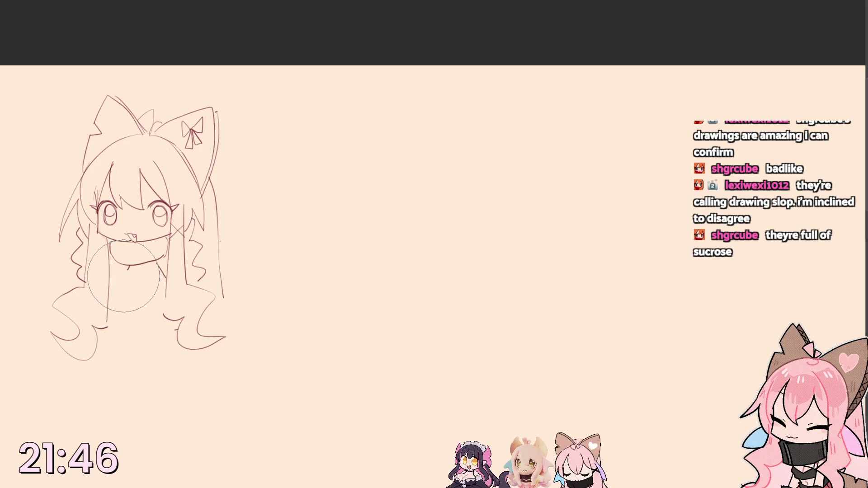
key(ctrl+z)
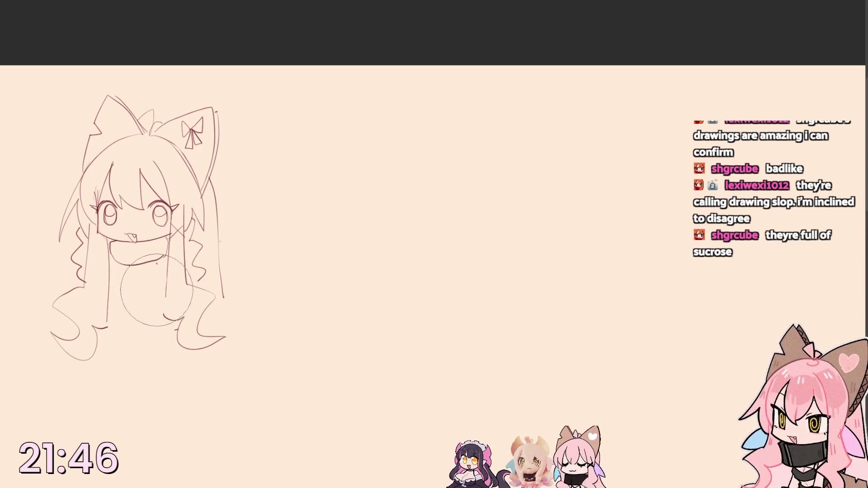
key(bracketleft)
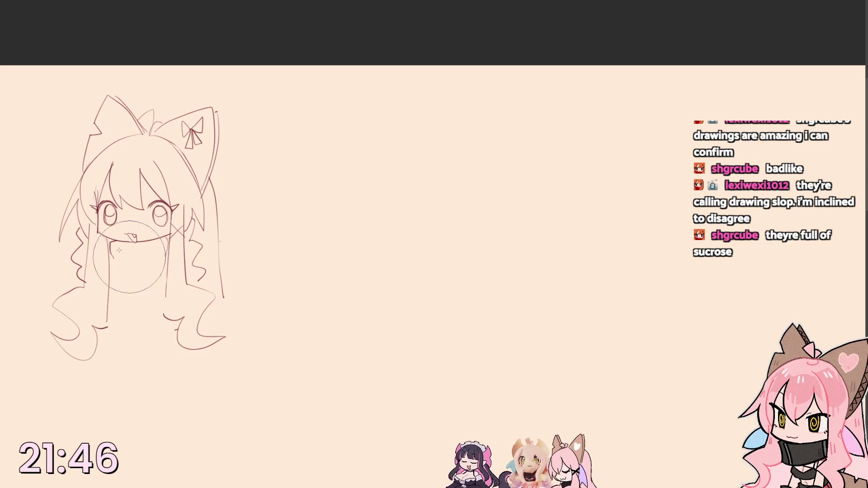
drag(109, 246, 169, 257)
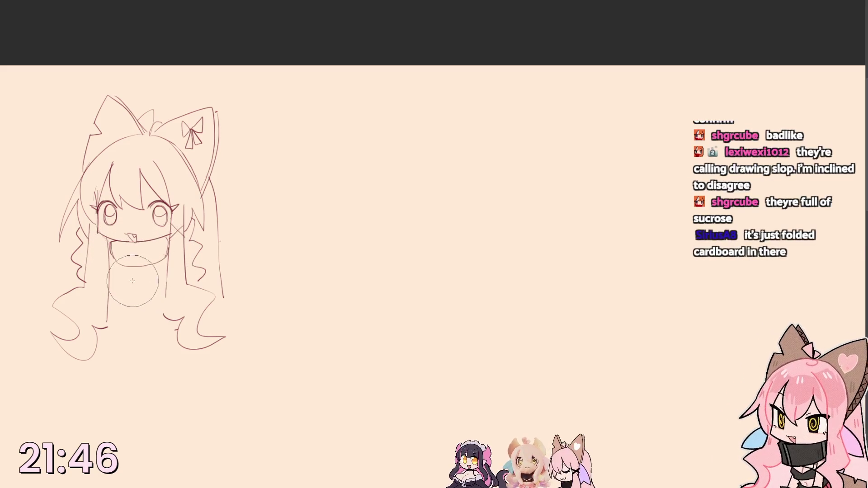
drag(116, 263, 121, 314)
drag(156, 263, 152, 315)
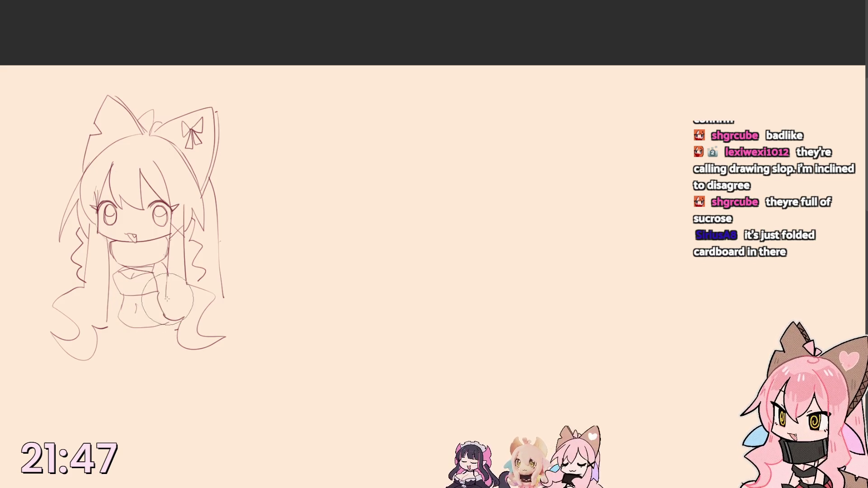
- Clean the torso scribbles and add fur trim along the skirt hem
drag(165, 264, 133, 278)
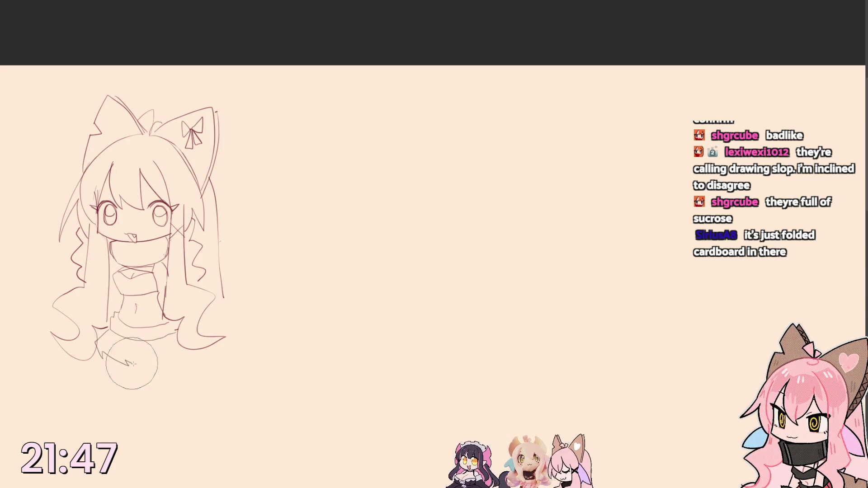
mouse_move(152, 363)
mouse_down()
mouse_move(203, 352)
mouse_move(217, 332)
mouse_up()
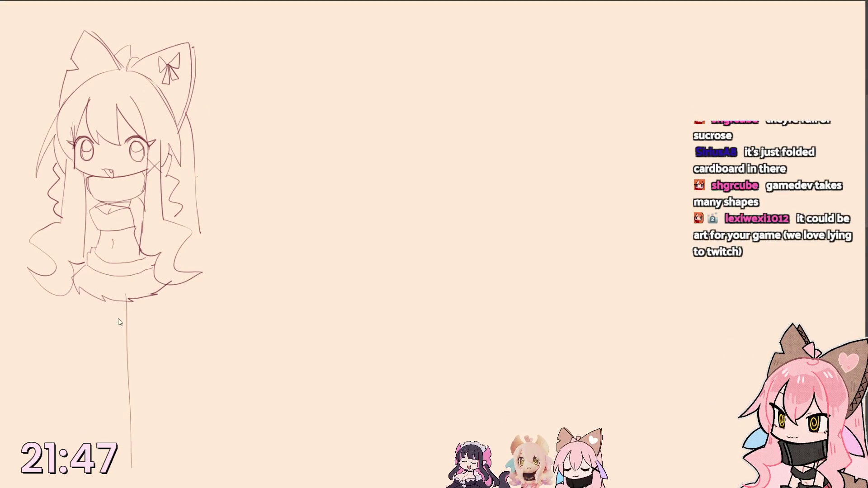
- Draw the long left leg lines below the skirt, redoing failed attempts
drag(117, 298, 119, 487)
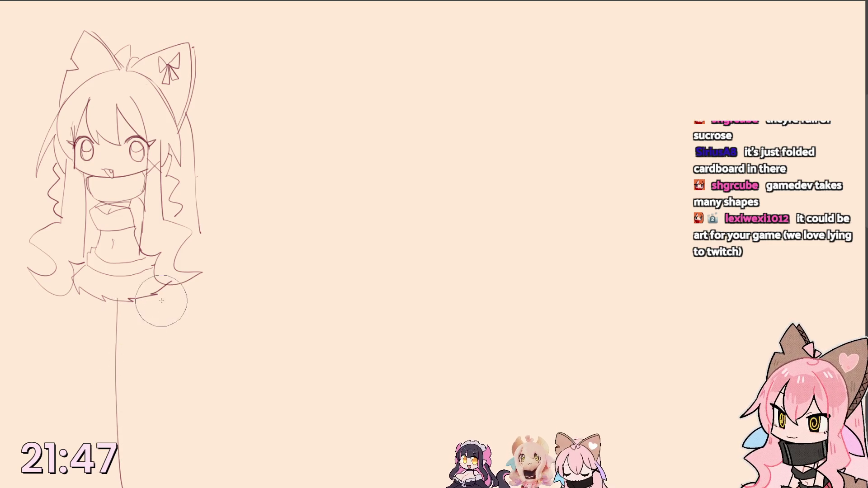
drag(109, 305, 126, 479)
key(ctrl+z)
drag(116, 301, 146, 487)
drag(180, 306, 166, 389)
key(ctrl+z)
- Redraw the right leg as a longer curve and add the outer left thigh line
drag(180, 288, 195, 487)
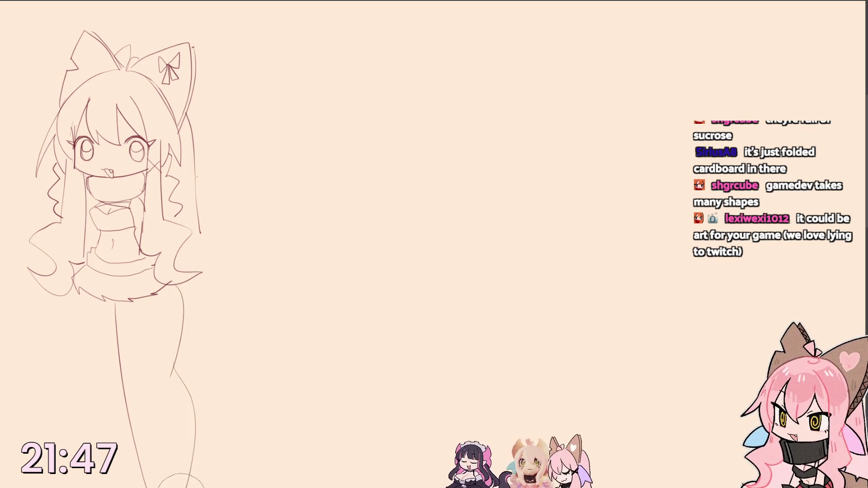
key(ctrl+z)
drag(175, 372, 187, 401)
key(ctrl+z)
drag(174, 370, 191, 487)
scroll(148, 475, down, 1)
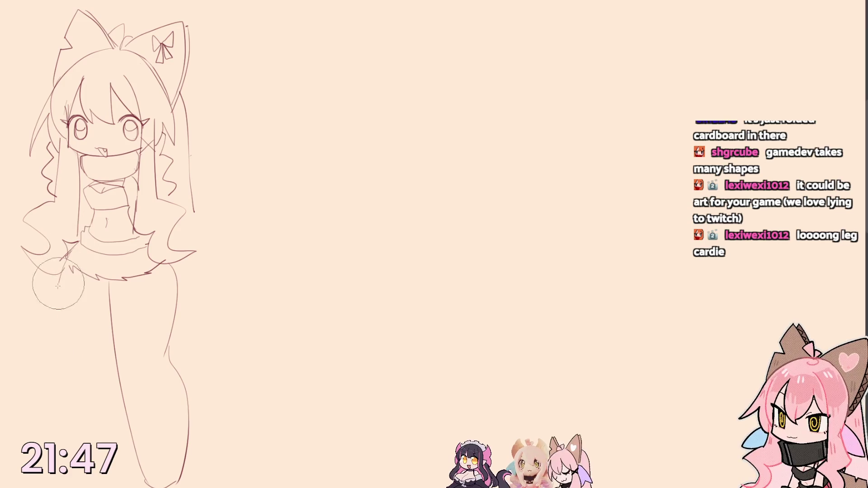
drag(60, 270, 78, 355)
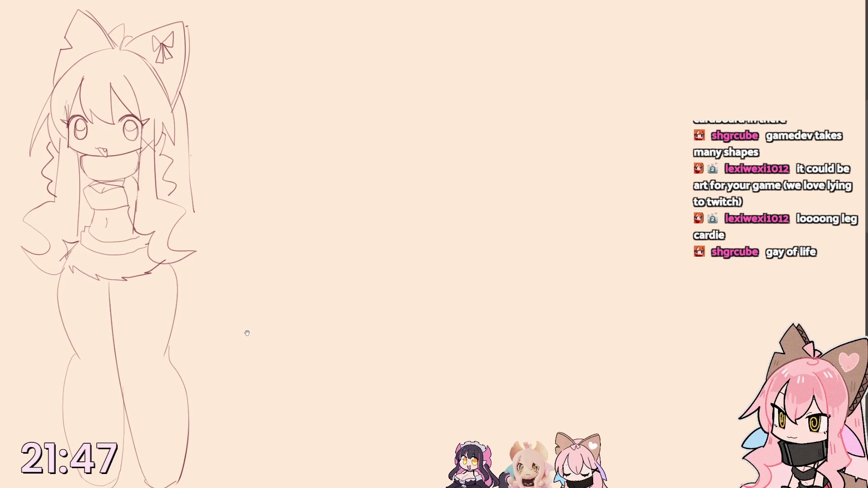
scroll(232, 334, up, 3)
- Rough in the second figure's round head after several retries, starting the torso curve
drag(153, 170, 212, 174)
key(ctrl+z)
drag(149, 115, 232, 126)
key(ctrl+z)
drag(156, 89, 223, 82)
key(ctrl+z)
drag(146, 129, 155, 151)
key(ctrl+z)
drag(159, 89, 146, 101)
key(ctrl+z)
mouse_move(159, 157)
mouse_down()
mouse_move(235, 122)
mouse_move(212, 101)
mouse_up()
mouse_move(198, 178)
mouse_down()
mouse_move(149, 247)
mouse_move(197, 210)
mouse_move(165, 242)
mouse_up()
- Sketch the chest, back line, hip joint and long hip-thigh curve
drag(146, 203, 153, 293)
mouse_move(196, 203)
mouse_down()
mouse_move(156, 299)
mouse_move(203, 254)
mouse_up()
drag(163, 319, 224, 281)
drag(187, 238, 254, 348)
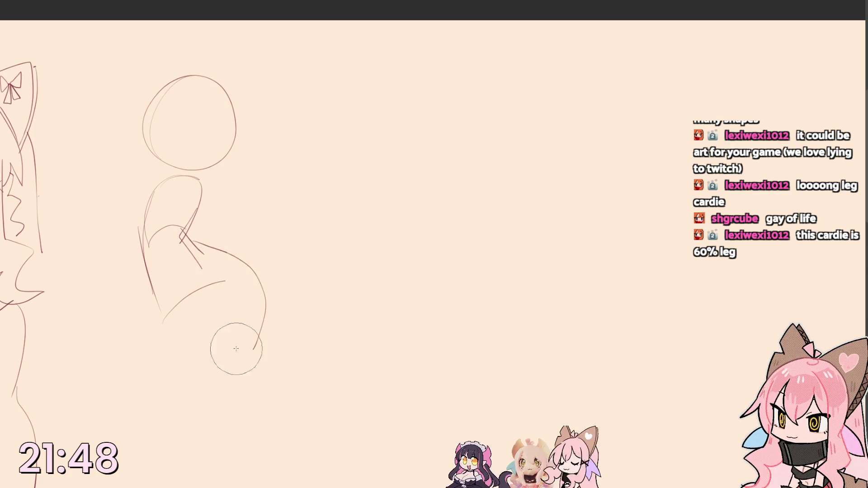
drag(158, 302, 224, 282)
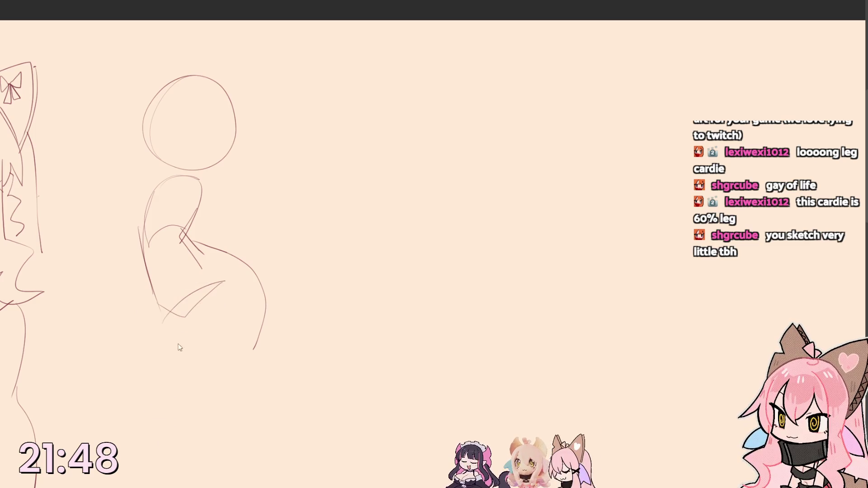
- Draw the front and back leg lines and redraw the foot outline
drag(188, 310, 180, 448)
drag(259, 322, 202, 451)
mouse_move(152, 299)
mouse_down()
mouse_move(90, 392)
mouse_move(101, 403)
mouse_up()
mouse_move(150, 292)
mouse_down()
mouse_move(77, 369)
mouse_move(72, 388)
mouse_move(117, 417)
mouse_move(159, 397)
mouse_up()
key(ctrl+z)
mouse_move(72, 388)
mouse_down()
mouse_move(99, 421)
mouse_move(170, 370)
mouse_up()
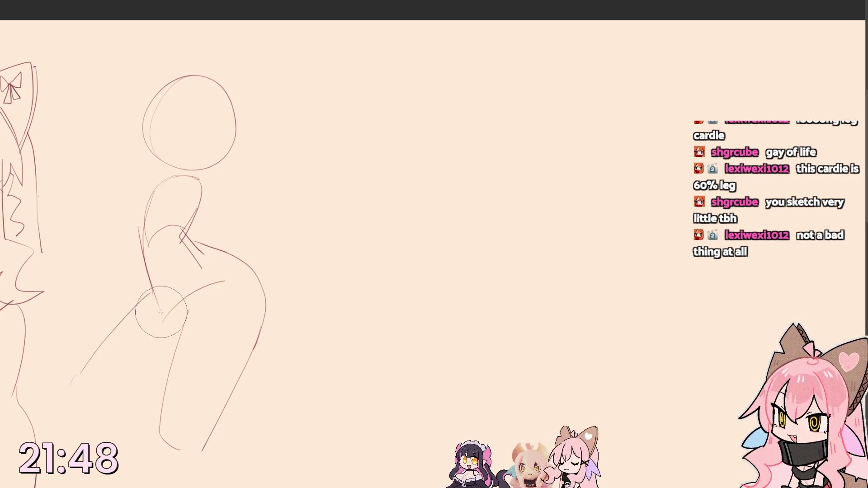
- Erase stray thigh and hip strokes, add the shoulder line and join the lower legs
drag(183, 294, 227, 278)
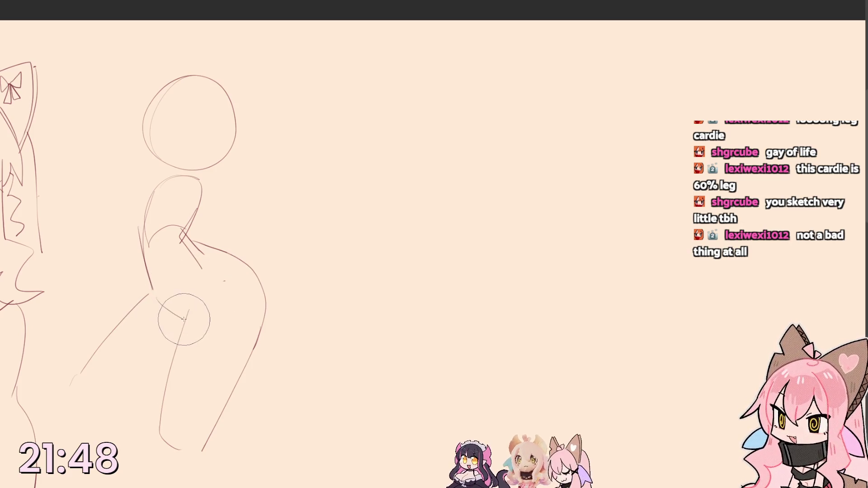
drag(193, 257, 185, 241)
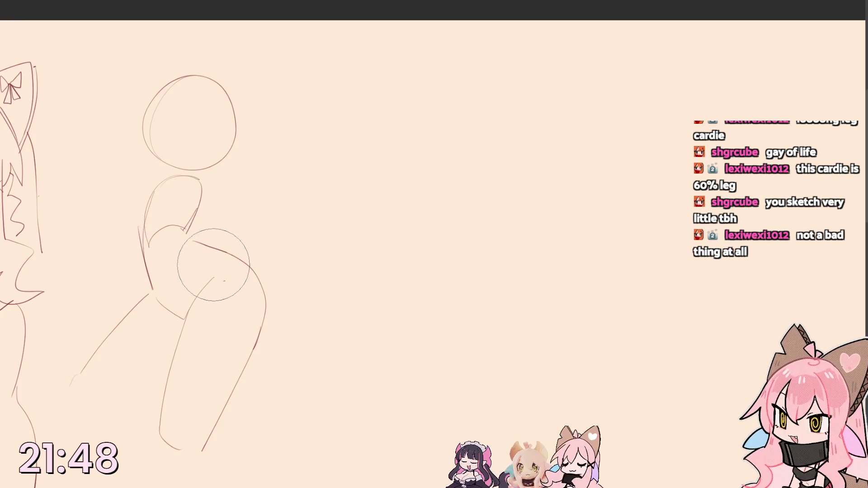
key(bracketleft)
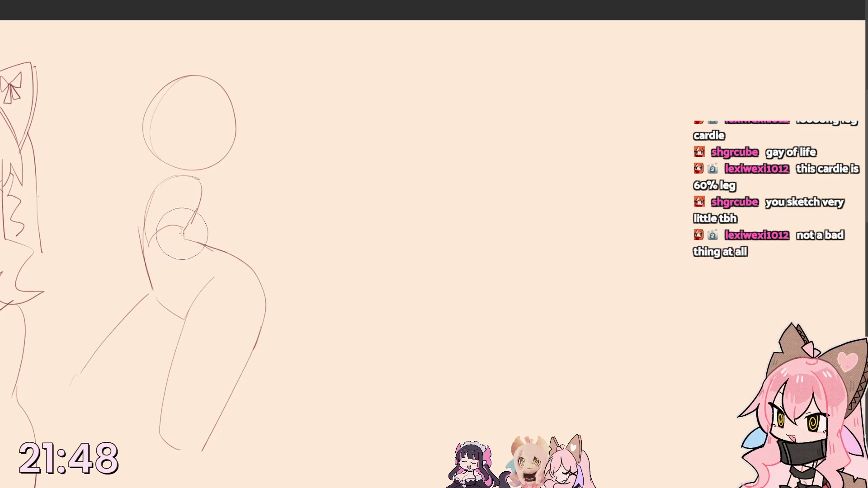
key(bracketright)
key(bracketleft)
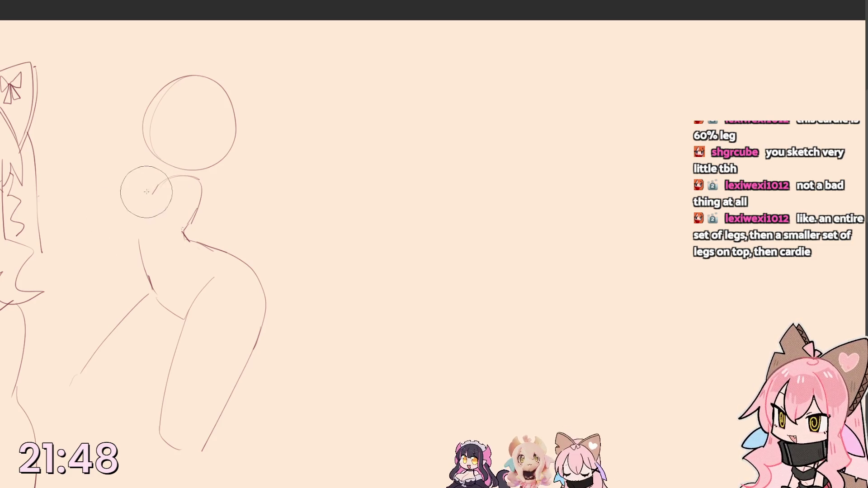
mouse_move(154, 188)
mouse_down()
mouse_move(105, 203)
mouse_move(133, 238)
mouse_up()
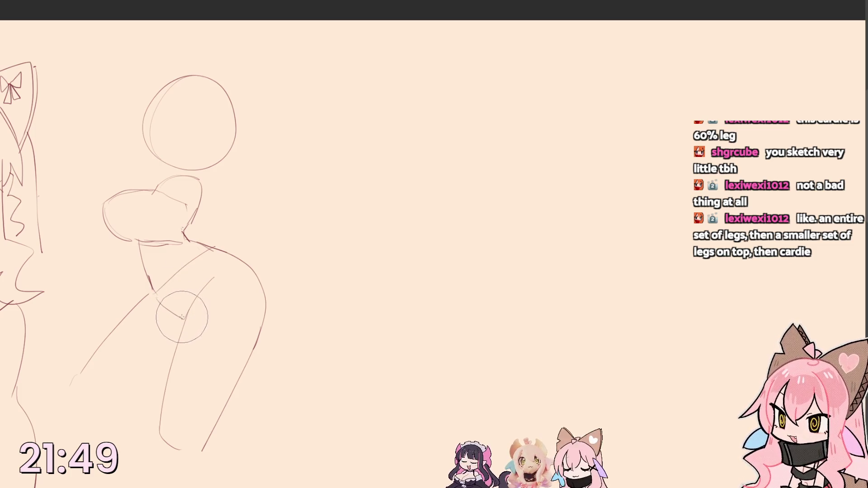
scroll(212, 339, down, 2)
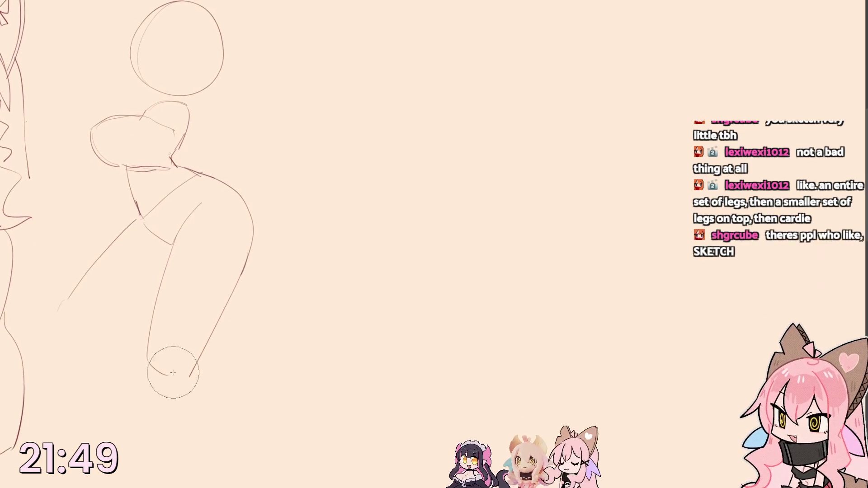
drag(147, 357, 185, 384)
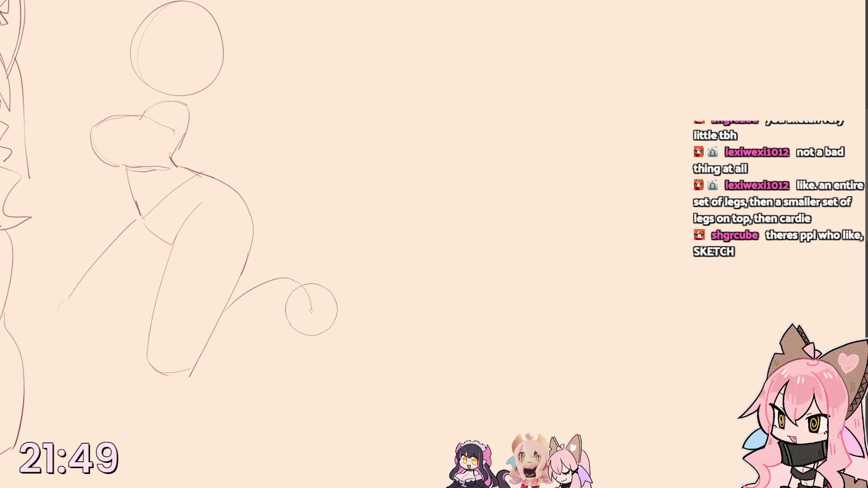
- Extend and refine both lower leg lines down toward the canvas bottom
drag(146, 388, 144, 323)
drag(148, 283, 131, 468)
mouse_move(224, 278)
mouse_down()
mouse_move(191, 313)
mouse_move(202, 426)
mouse_up()
drag(194, 339, 153, 485)
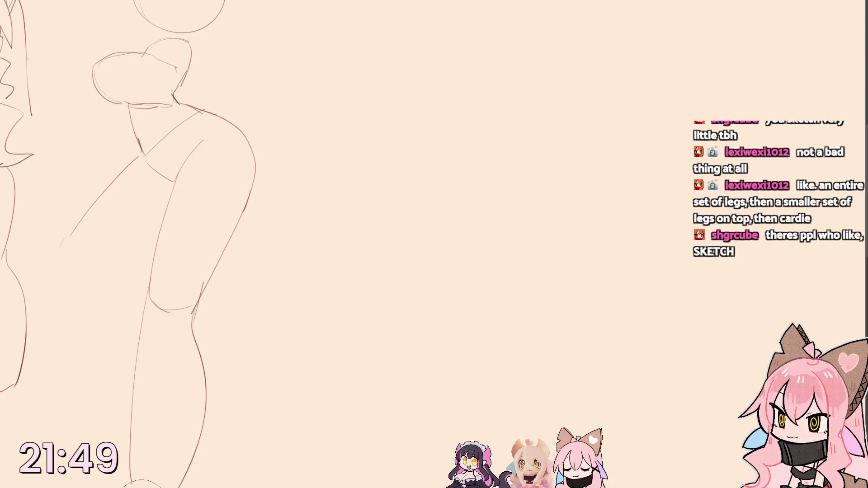
drag(199, 261, 161, 330)
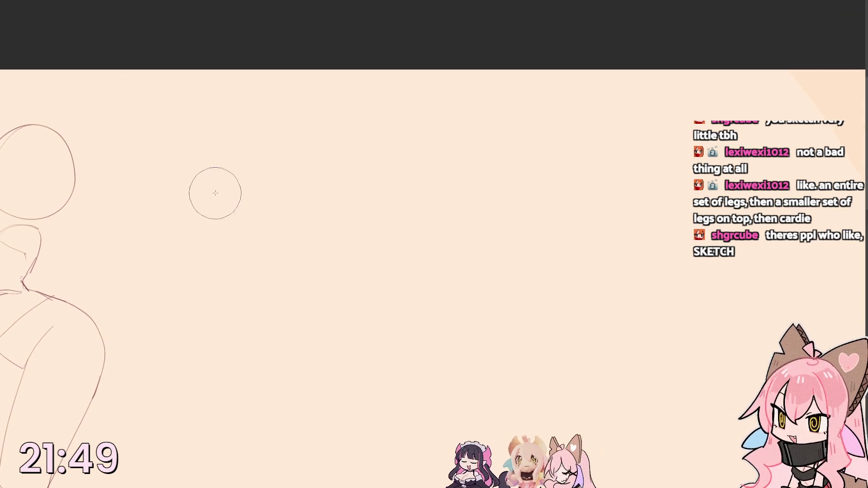
- Start the new figure with a head oval and a small guide circle below it, redrawing until it sits right
mouse_move(95, 183)
mouse_down()
mouse_move(165, 137)
mouse_move(136, 196)
mouse_up()
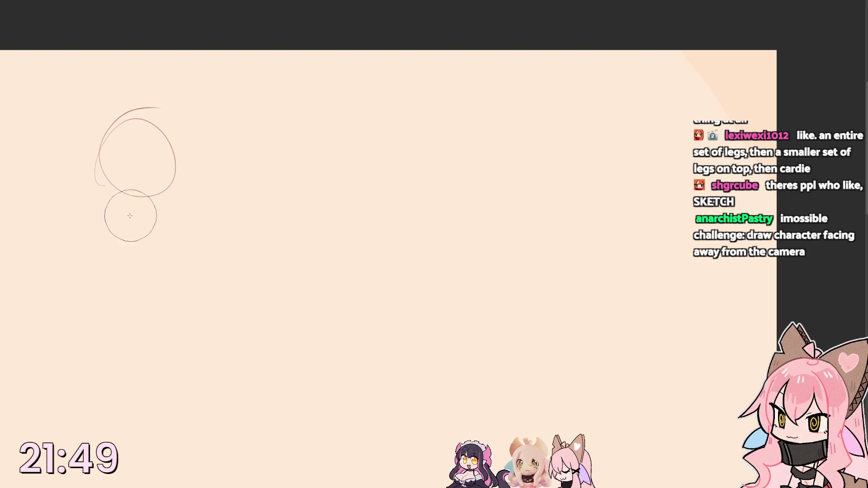
mouse_move(101, 227)
mouse_down()
mouse_move(143, 217)
mouse_move(117, 283)
mouse_up()
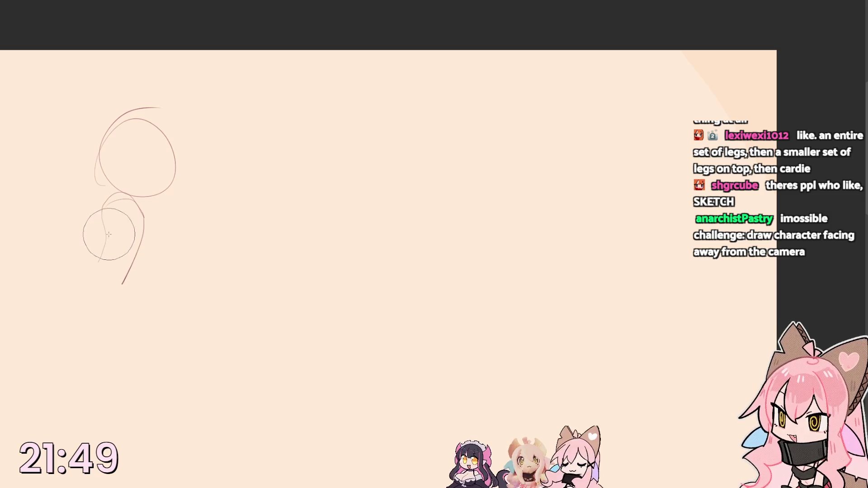
key(ctrl+z)
mouse_move(117, 220)
mouse_down()
mouse_move(134, 214)
mouse_move(119, 285)
mouse_up()
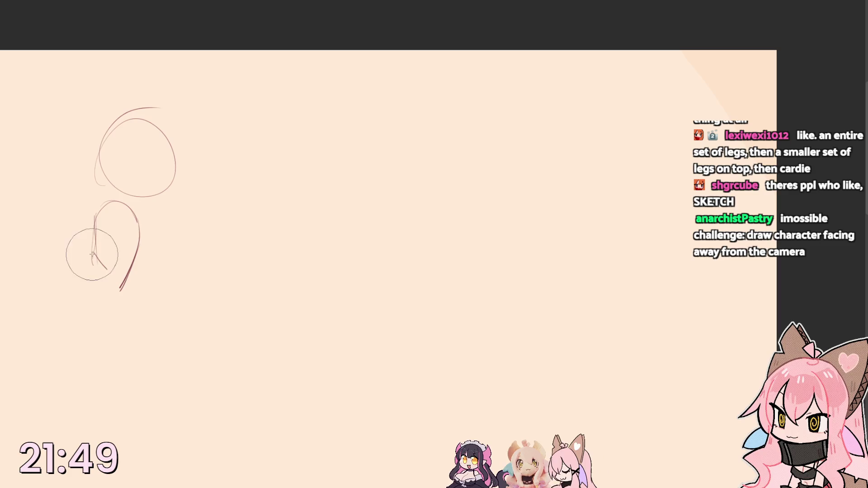
key(ctrl+z)
key(ctrl+z)
drag(115, 224, 117, 225)
key(ctrl+z)
drag(118, 183, 118, 184)
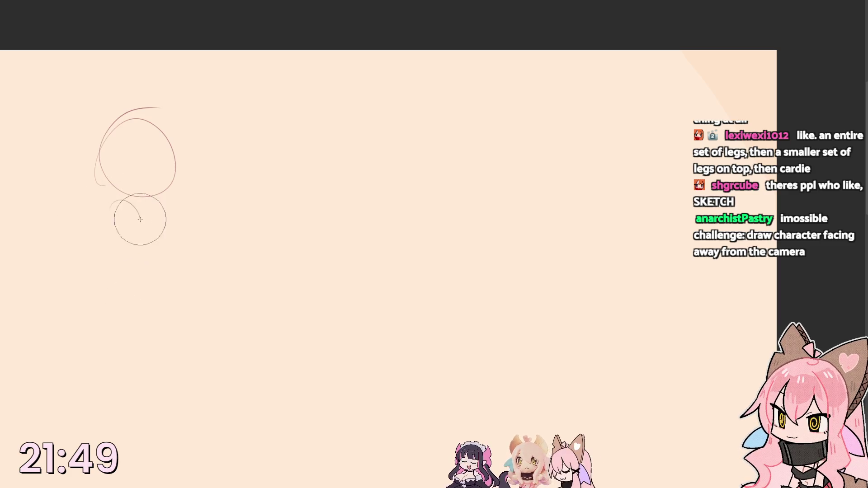
- Sketch the leaning body: chest line, back curve, lower body and neck lines
drag(138, 218, 128, 273)
mouse_move(87, 251)
mouse_down()
mouse_move(108, 298)
mouse_move(124, 290)
mouse_up()
mouse_move(62, 254)
mouse_down()
mouse_move(25, 332)
mouse_move(117, 359)
mouse_up()
drag(109, 298, 115, 360)
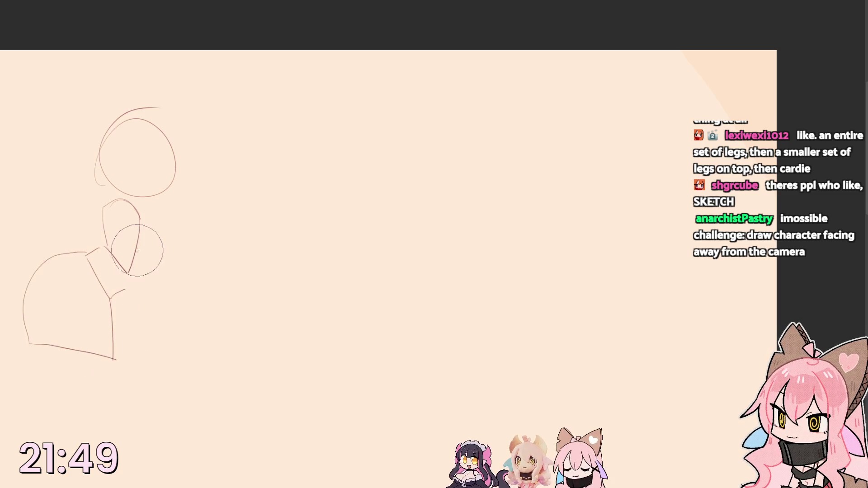
drag(135, 257, 126, 293)
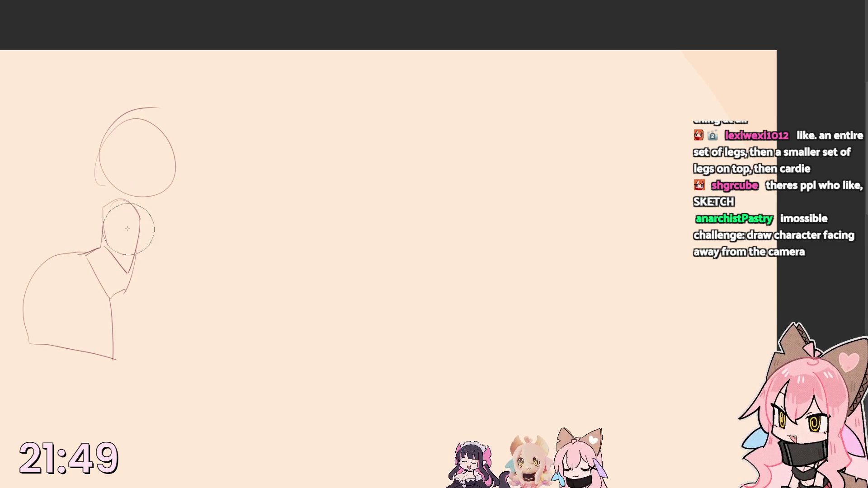
drag(116, 208, 121, 272)
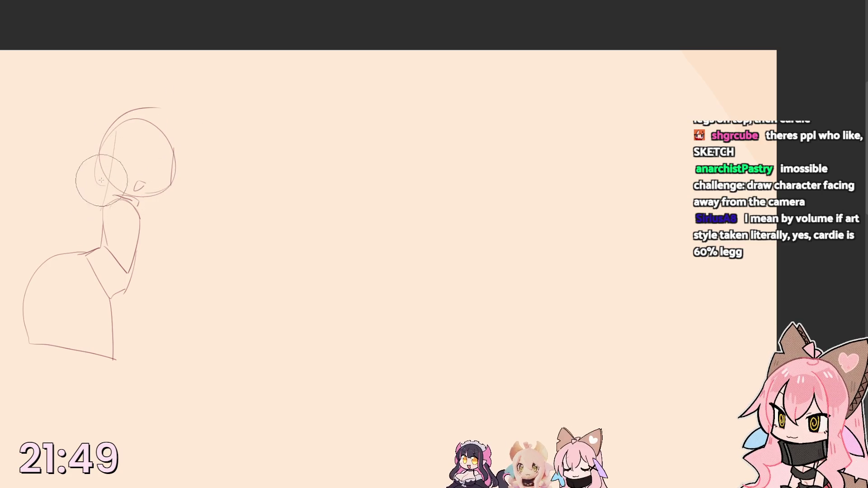
- With a smaller brush, draw the winking face and long wavy hair strands falling on both sides
key(bracketleft)
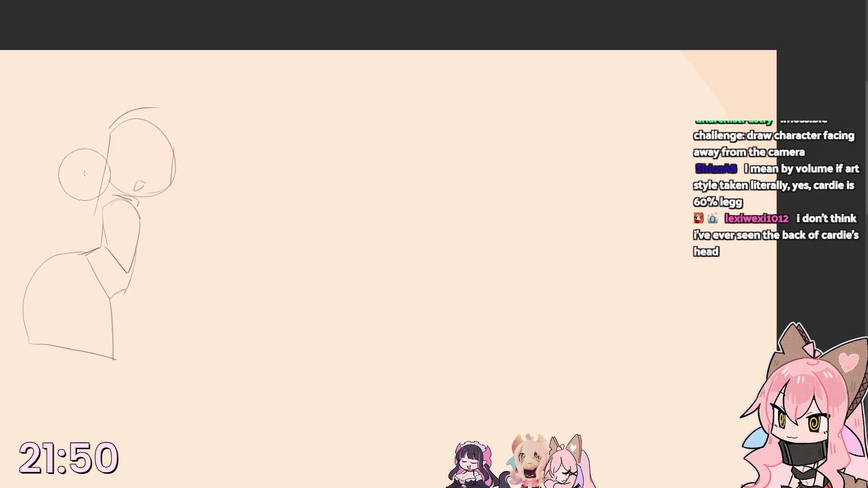
drag(112, 136, 95, 222)
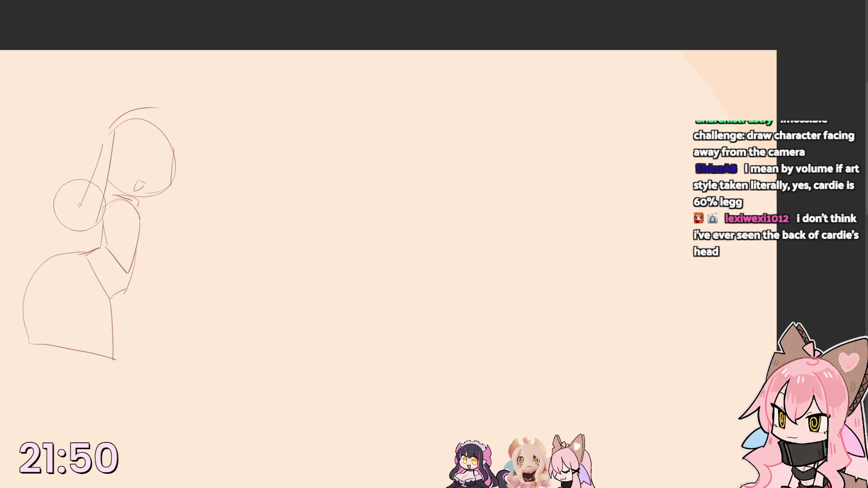
mouse_move(112, 133)
mouse_down()
mouse_move(67, 204)
mouse_move(103, 237)
mouse_up()
drag(181, 167, 178, 254)
mouse_move(181, 167)
mouse_down()
mouse_move(170, 293)
mouse_move(163, 236)
mouse_up()
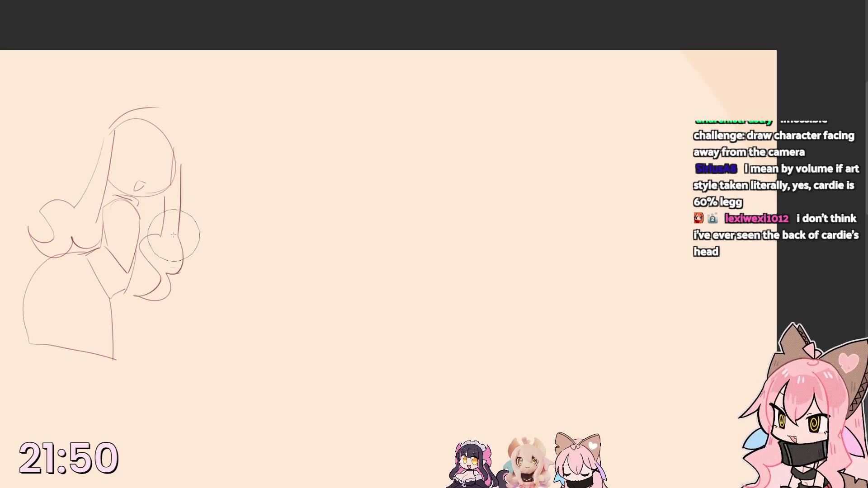
mouse_move(114, 145)
mouse_down()
mouse_move(152, 156)
mouse_move(118, 154)
mouse_up()
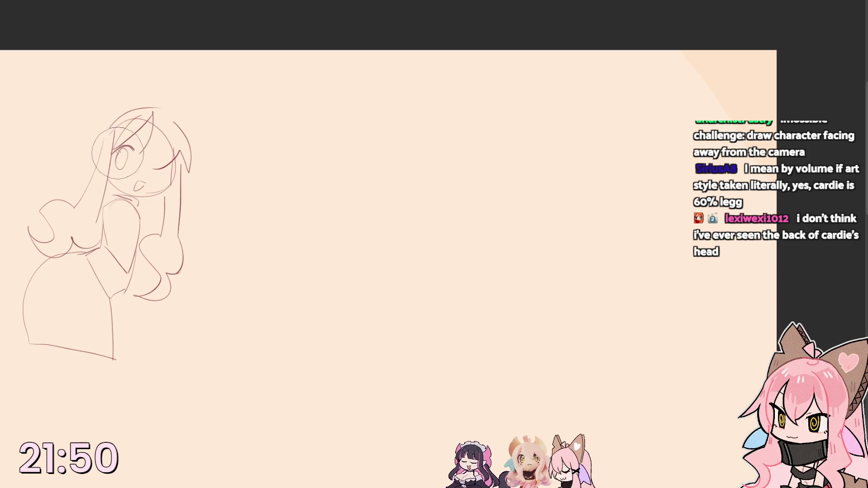
- Check the sketch mirrored, erase and redraw the lower-left skirt edge, then view all sketches together
key(h)
key(m)
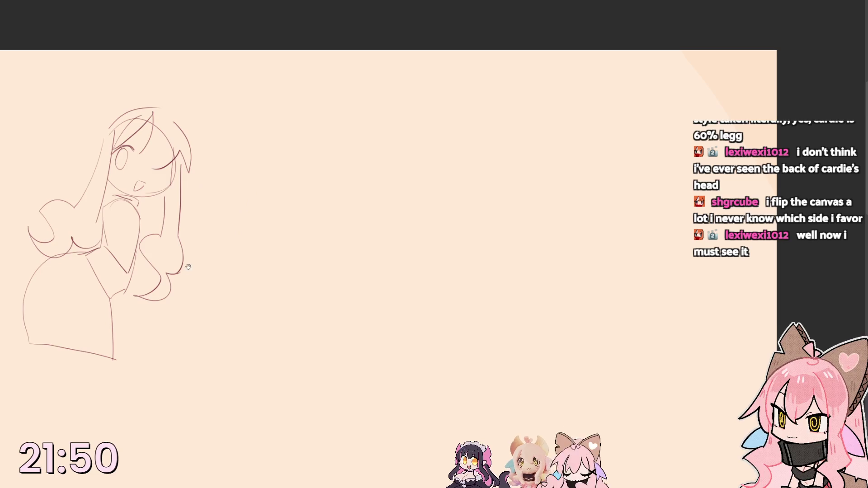
drag(266, 284, 257, 238)
key(e)
drag(53, 268, 32, 241)
key(b)
mouse_move(41, 210)
mouse_down()
mouse_move(12, 275)
mouse_move(41, 299)
mouse_up()
drag(68, 271, 102, 309)
key(m)
drag(539, 156, 1, 237)
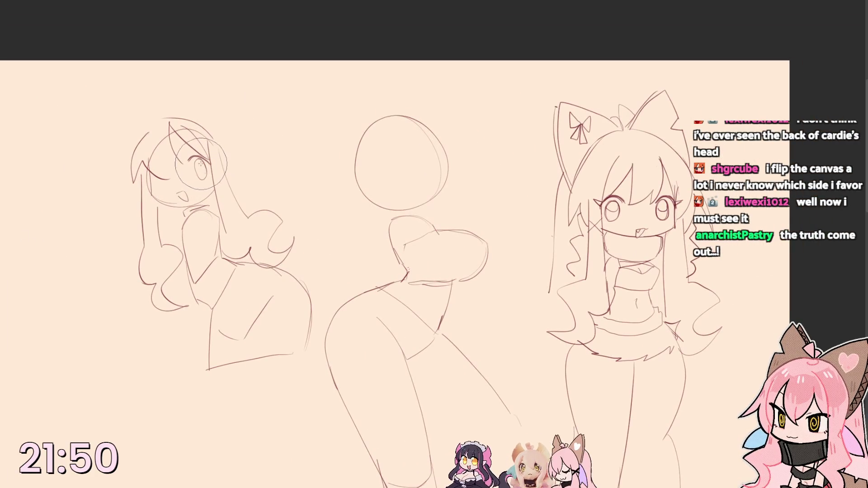
drag(204, 133, 201, 183)
key(ctrl+z)
drag(154, 72, 157, 72)
key(ctrl+z)
drag(106, 119, 109, 120)
key(ctrl+z)
drag(220, 84, 224, 86)
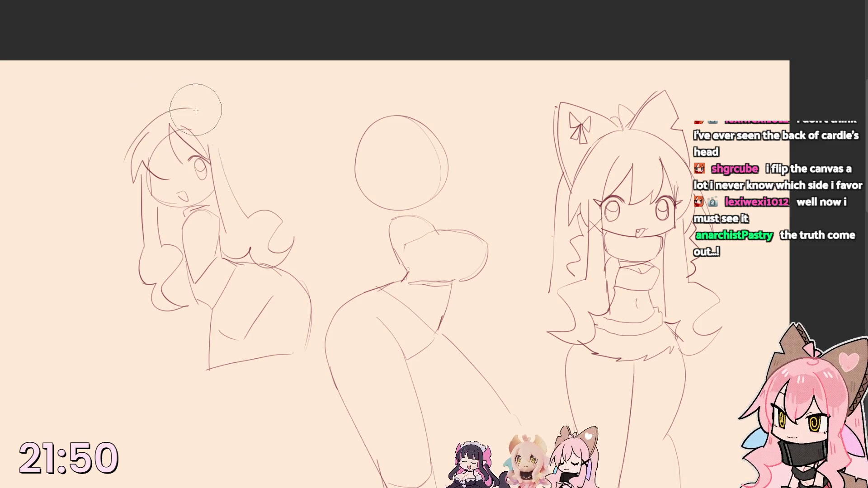
key(h)
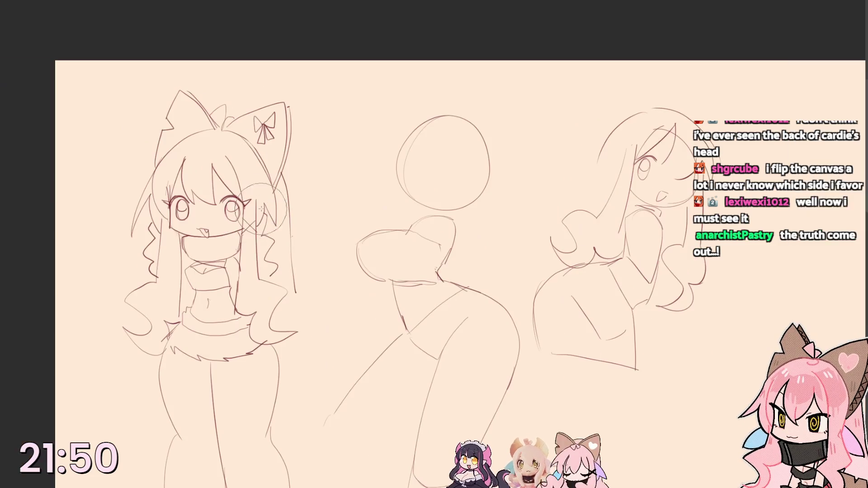
drag(407, 177, 65, 218)
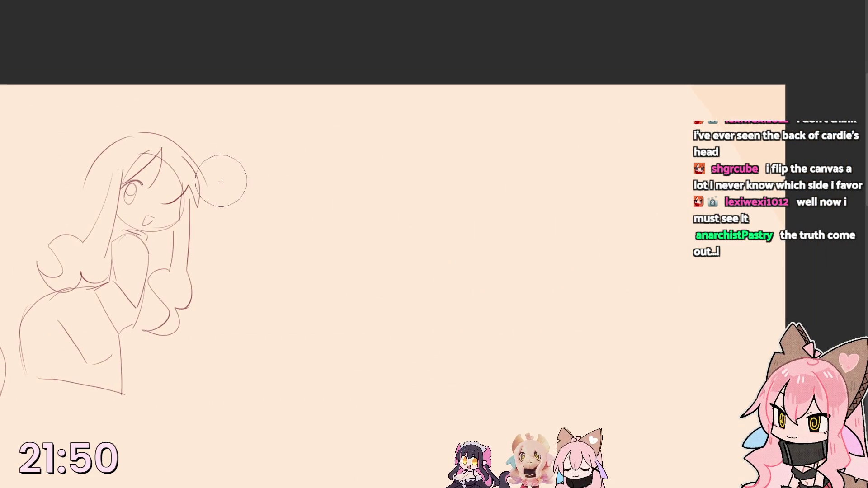
drag(197, 160, 234, 248)
- Redraw the right hair strand, add an X mark on the raised hand and a long left strand
key(ctrl+z)
drag(196, 159, 220, 252)
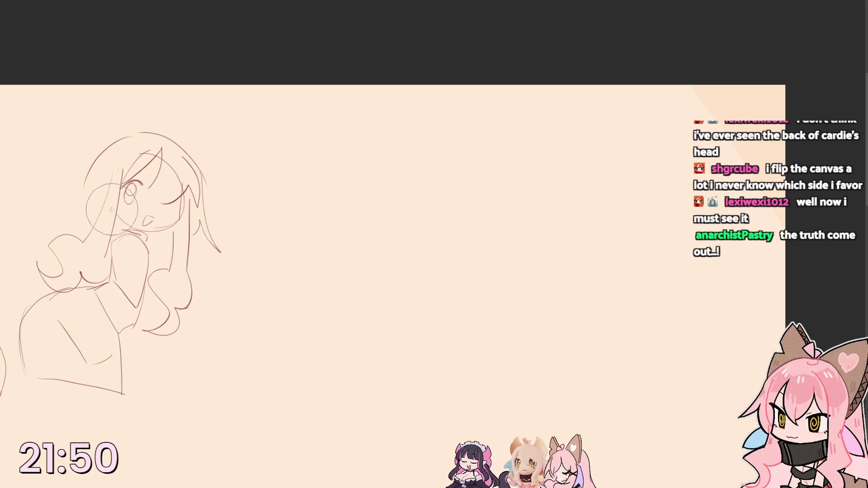
mouse_move(172, 229)
mouse_down()
mouse_move(189, 246)
mouse_move(172, 245)
mouse_up()
drag(100, 148, 42, 238)
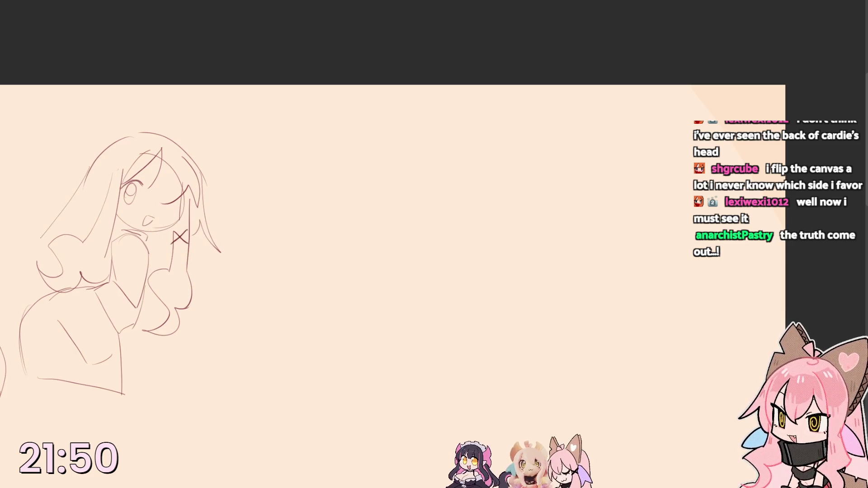
- Lasso-select the whole new girl sketch and move it right and down toward the centre
drag(13, 221, 21, 224)
drag(170, 237, 385, 264)
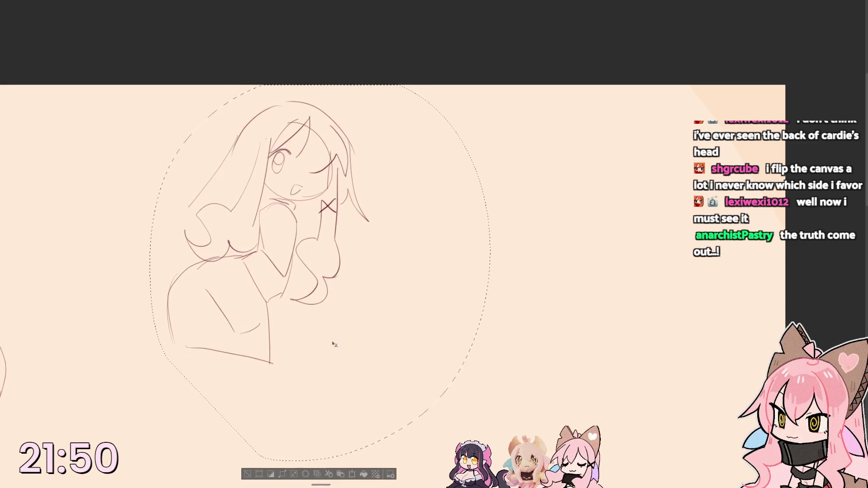
scroll(326, 245, down, 2)
key(ctrl+d)
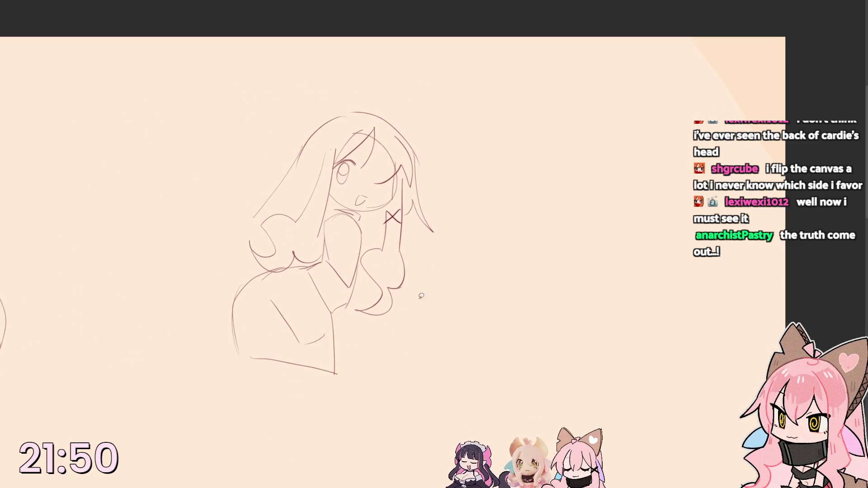
scroll(430, 287, down, 1)
- Draw long flowing hair curling down on both sides of the girl
drag(269, 192, 141, 385)
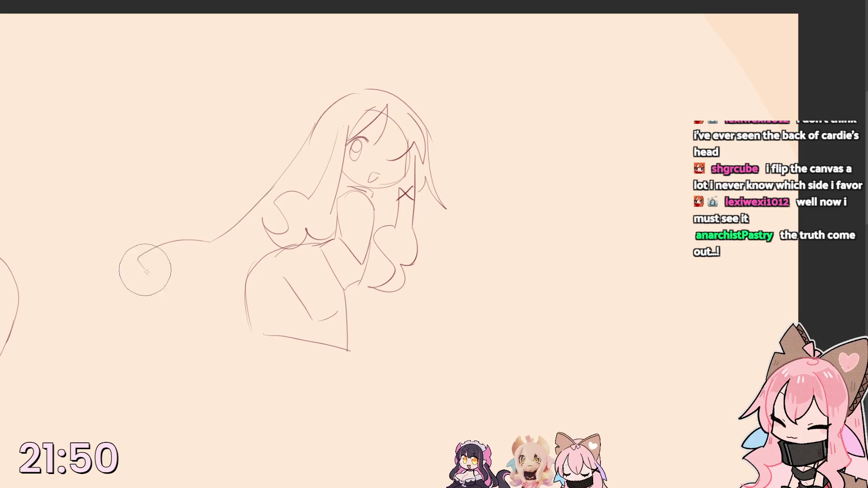
drag(409, 270, 465, 414)
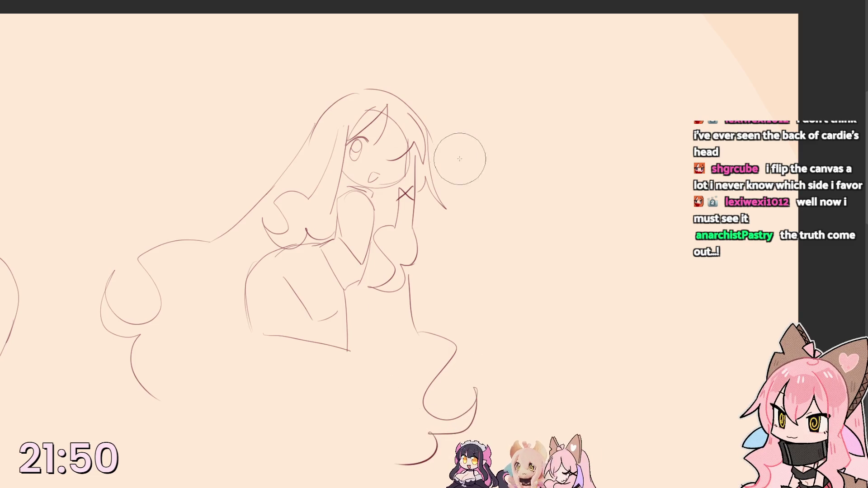
drag(358, 193, 171, 249)
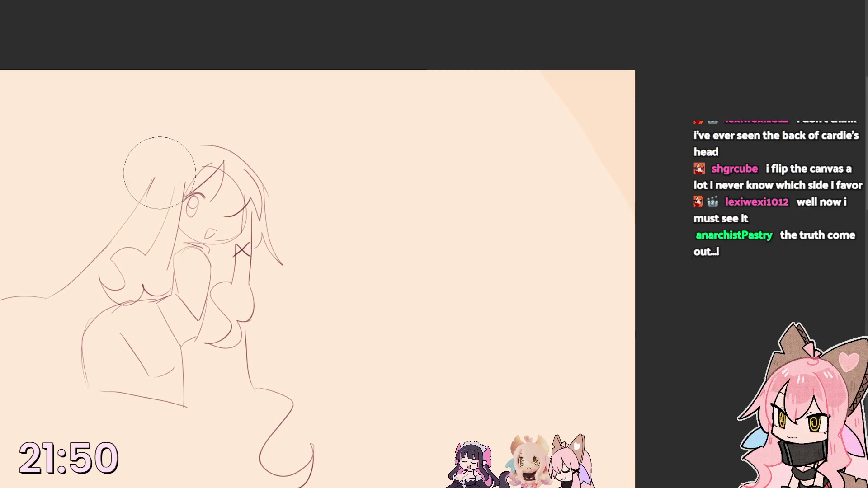
- Add two pointed cat ears and hair strands over the forehead, undoing a stray stroke
mouse_move(155, 177)
mouse_down()
mouse_move(207, 143)
mouse_move(266, 120)
mouse_up()
key(ctrl+z)
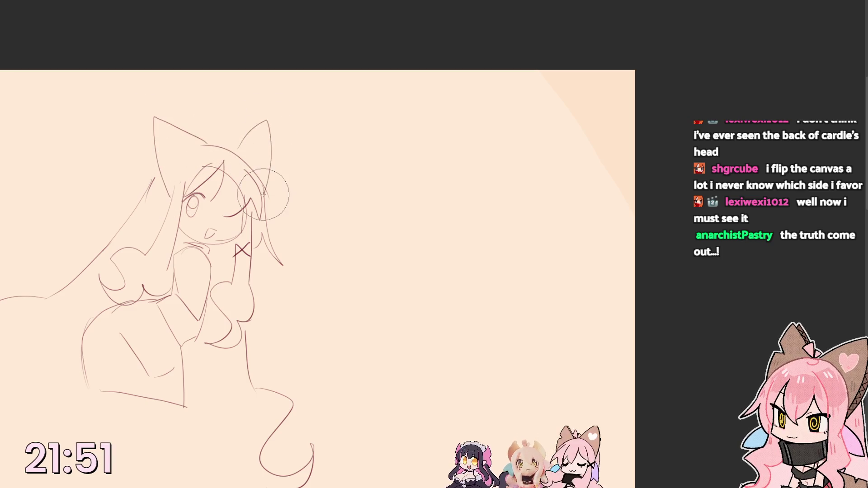
drag(227, 145, 271, 190)
drag(224, 163, 200, 203)
drag(254, 170, 271, 210)
drag(226, 168, 217, 193)
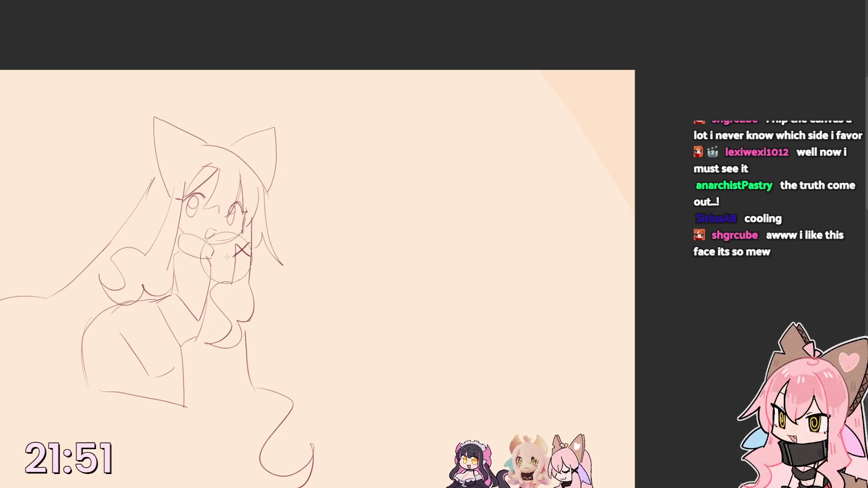
- Erase the lower body and lap lines and sketch the lower arm area
key(bracketright)
key(bracketleft)
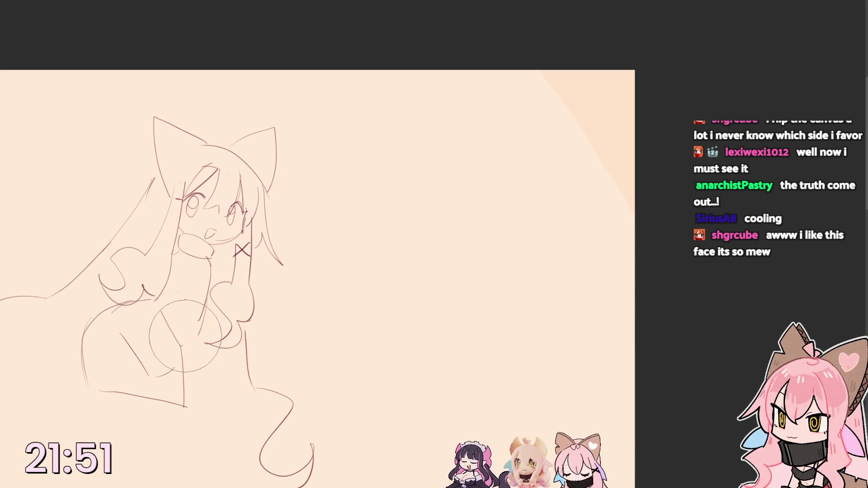
mouse_move(210, 260)
mouse_down()
mouse_move(150, 401)
mouse_move(145, 376)
mouse_up()
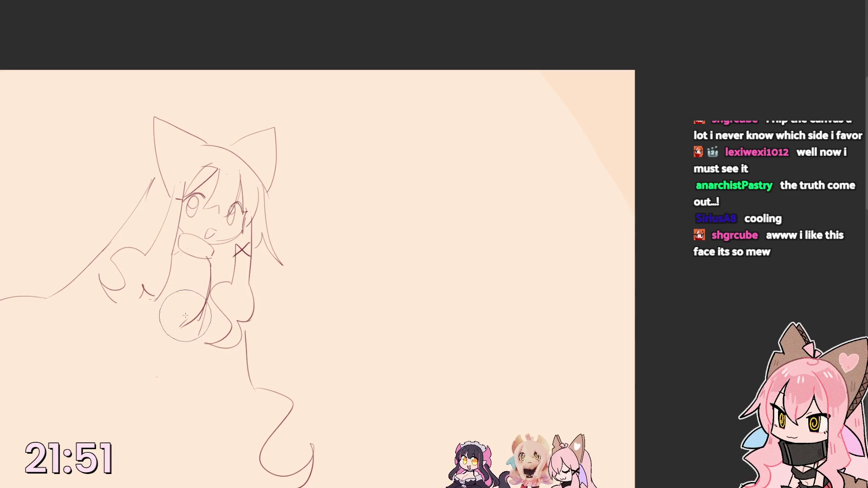
drag(194, 309, 175, 257)
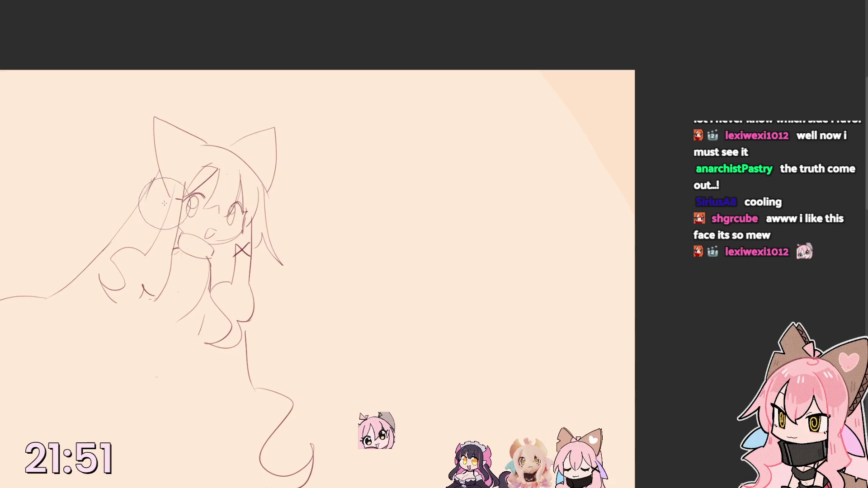
mouse_move(150, 120)
mouse_down()
mouse_move(431, 134)
mouse_move(621, 129)
mouse_move(210, 185)
mouse_up()
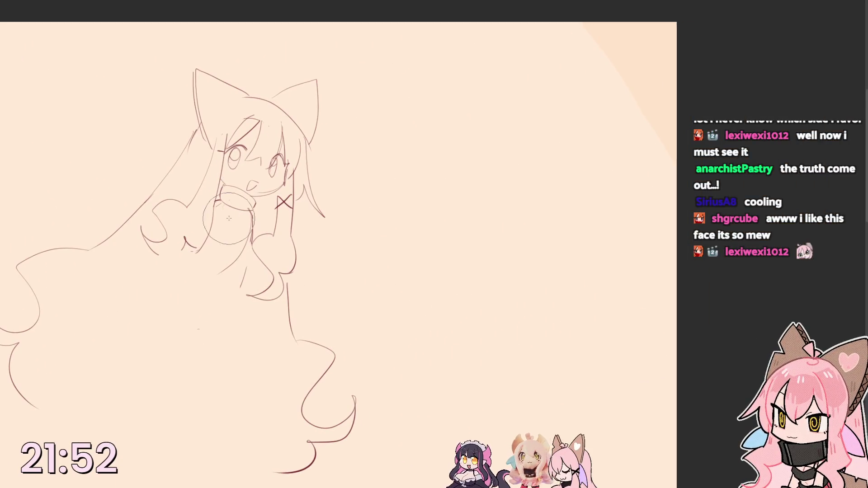
- Draw long body lines running from the arm down the left side, undoing one below the hand
drag(216, 202, 209, 297)
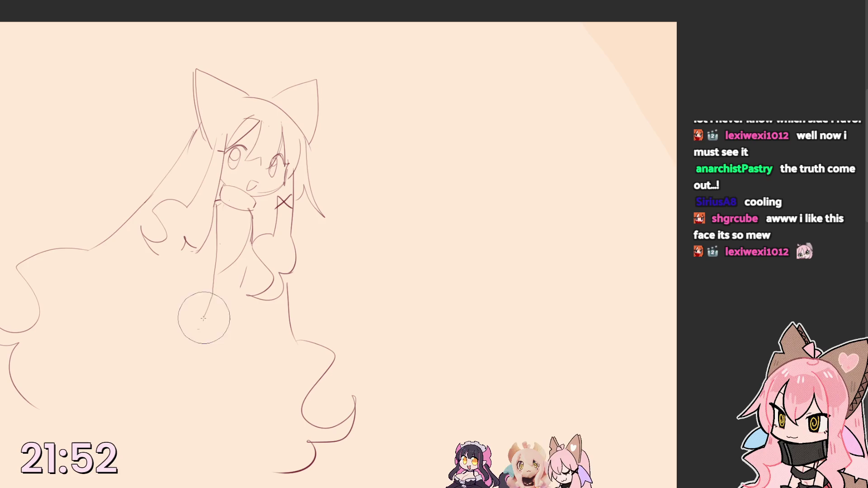
key(ctrl+z)
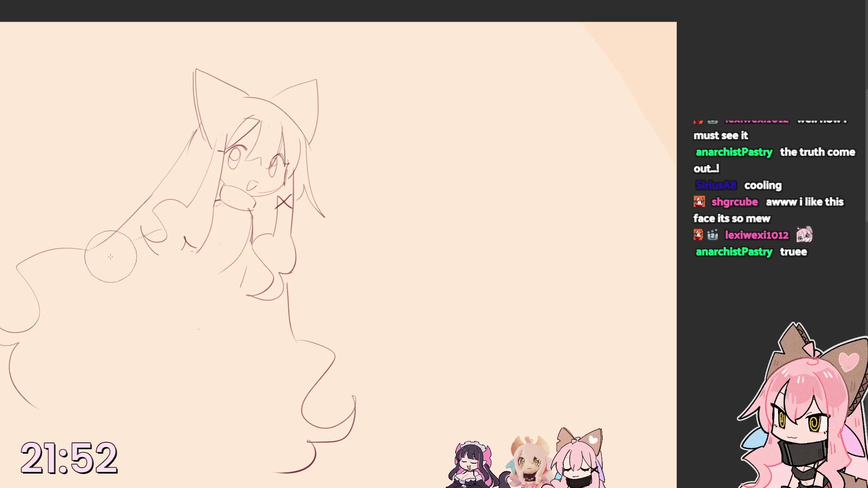
drag(157, 223, 94, 251)
mouse_move(158, 224)
mouse_down()
mouse_move(95, 250)
mouse_move(87, 310)
mouse_up()
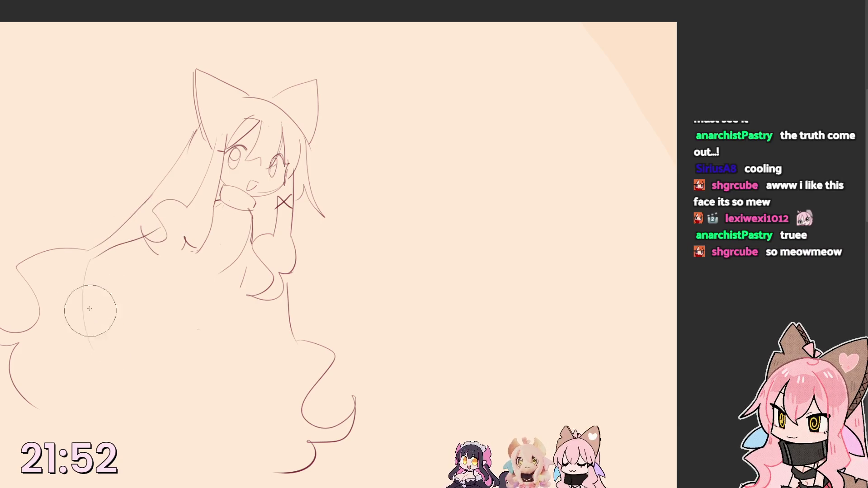
drag(106, 252, 101, 327)
drag(95, 259, 106, 329)
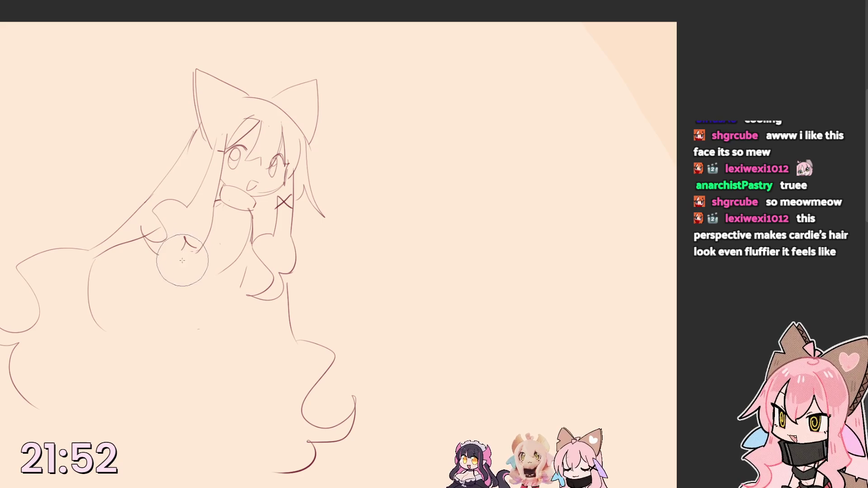
- Draw darker diagonal lines from the arm, then mirror the canvas view horizontally to check
drag(193, 247, 136, 336)
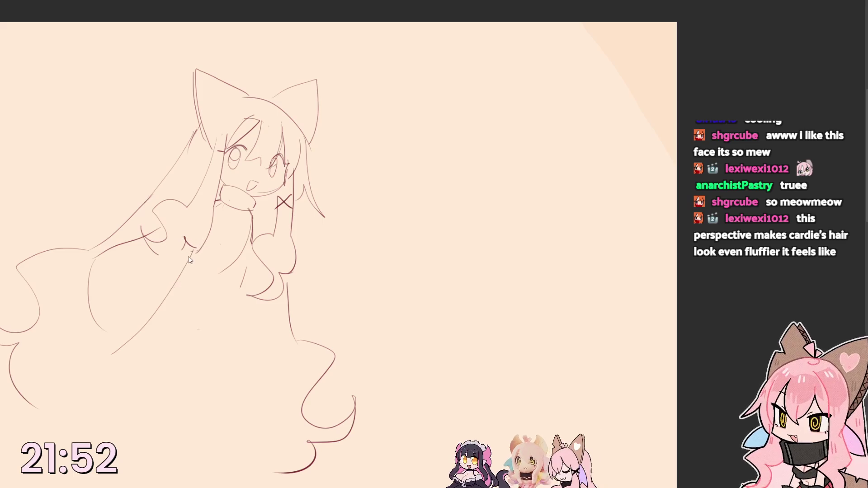
drag(193, 245, 129, 342)
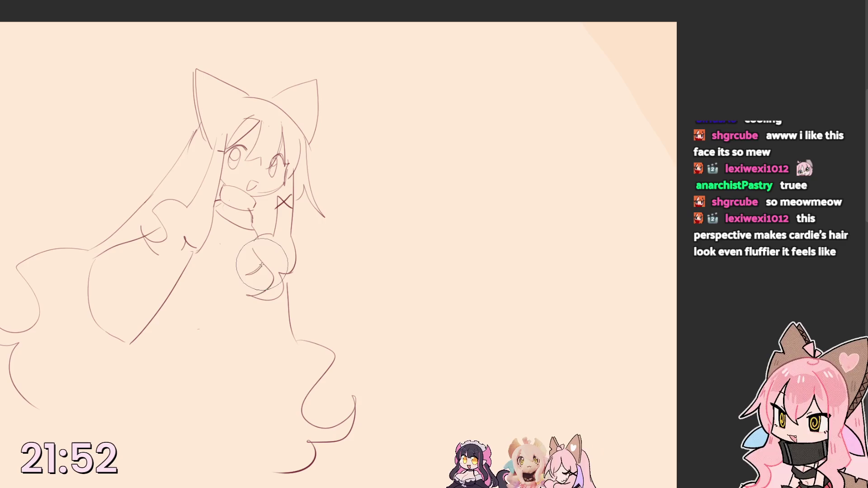
key(bracketleft)
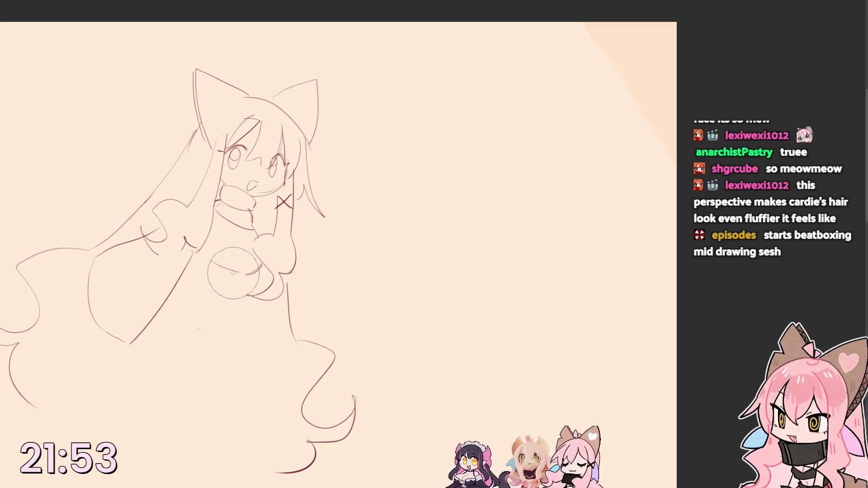
key(h)
key(h)
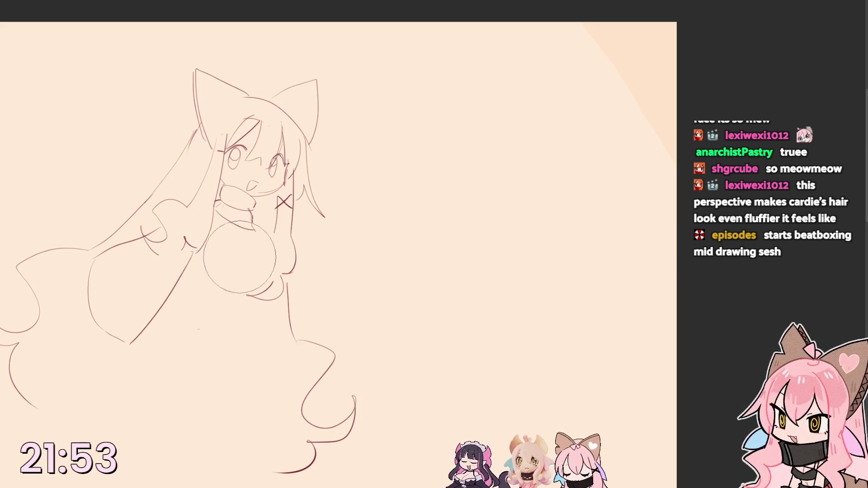
key(h)
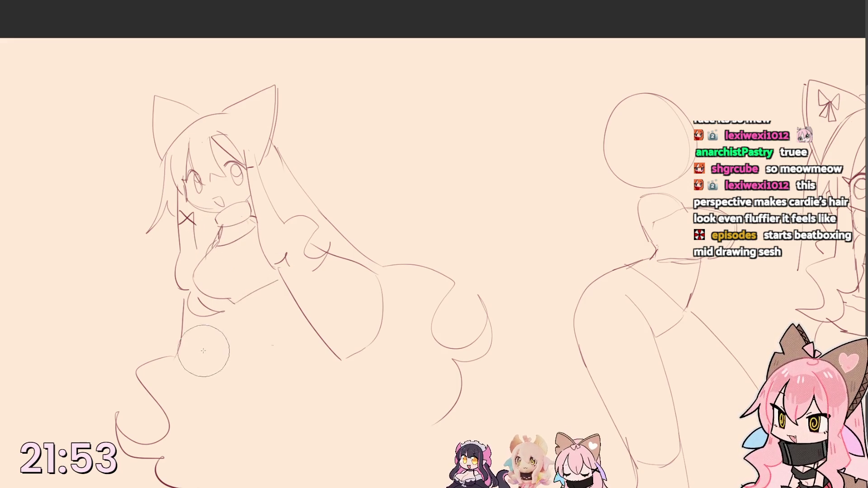
- Sketch a line below the chest, pan the girl back into view and add loose chest circles
drag(201, 313, 251, 382)
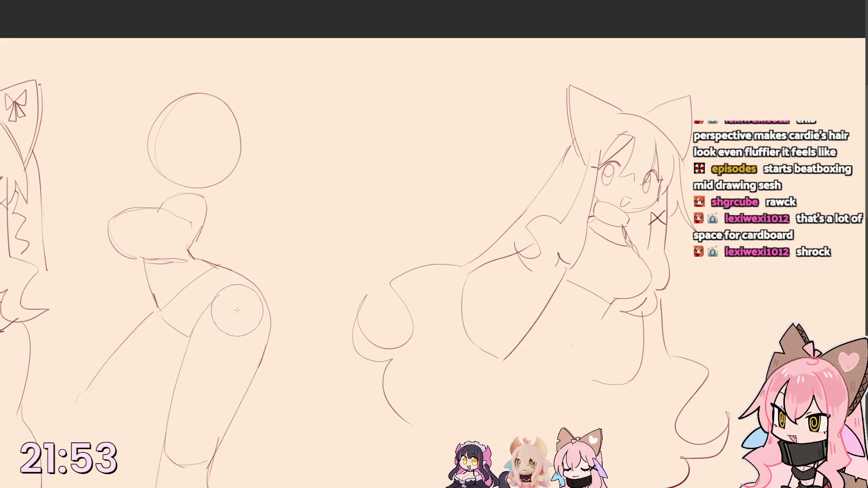
drag(518, 312, 132, 330)
drag(169, 285, 223, 343)
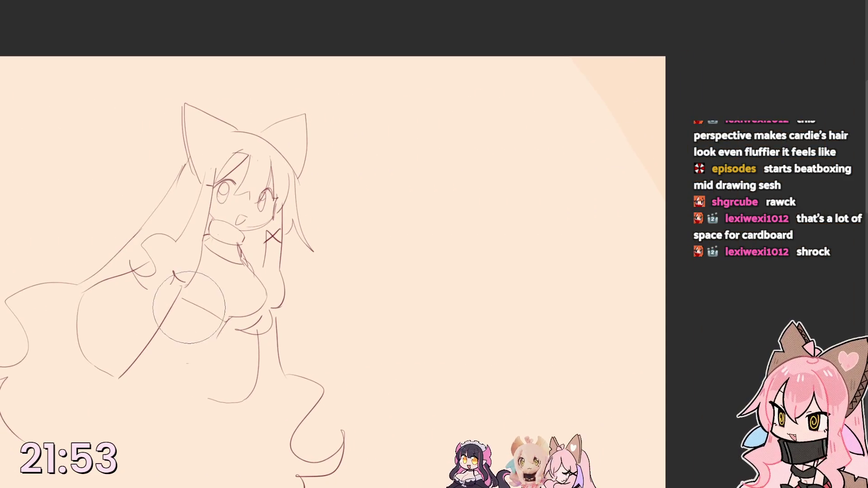
- Sketch loose chest circles and a lower-left curve, undoing the bad curve
drag(176, 278, 241, 319)
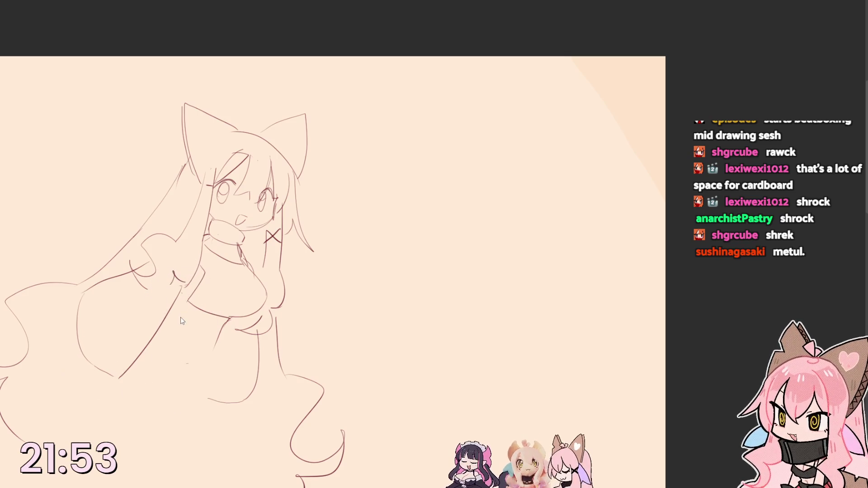
key(bracketright)
key(bracketright)
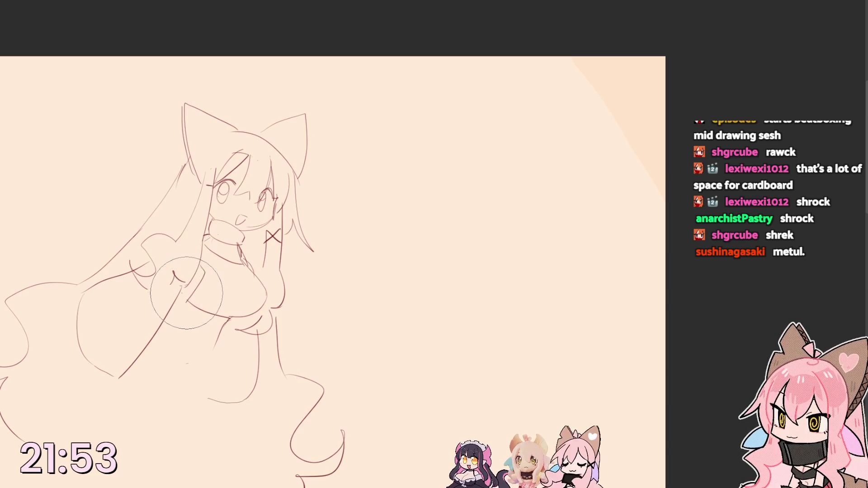
key(bracketleft)
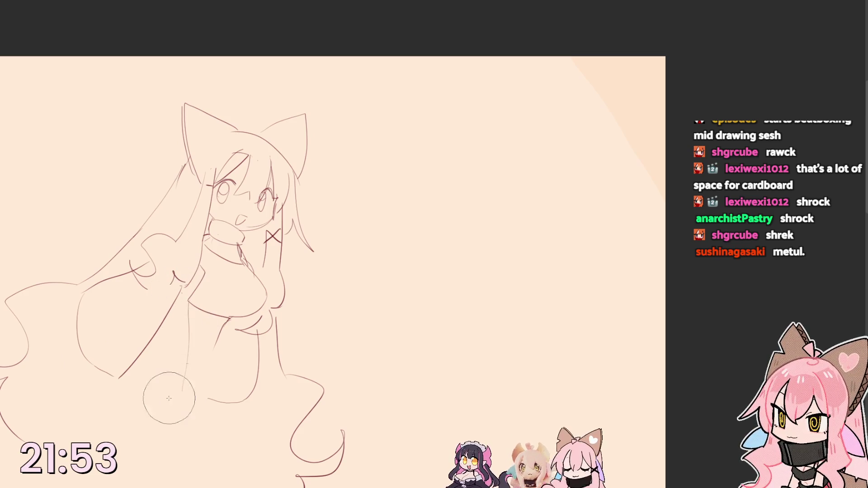
drag(80, 354, 185, 408)
key(ctrl+z)
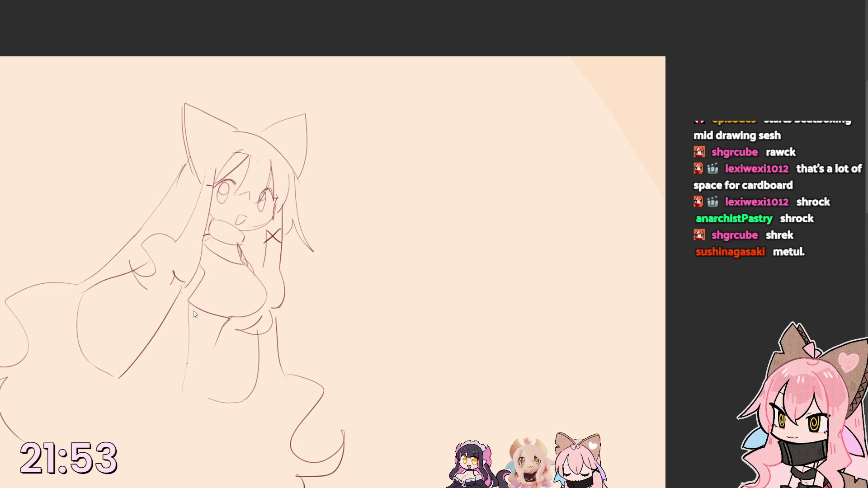
- Draw a long line from the chest down-left, belly lines and a long leg line
drag(203, 271, 139, 421)
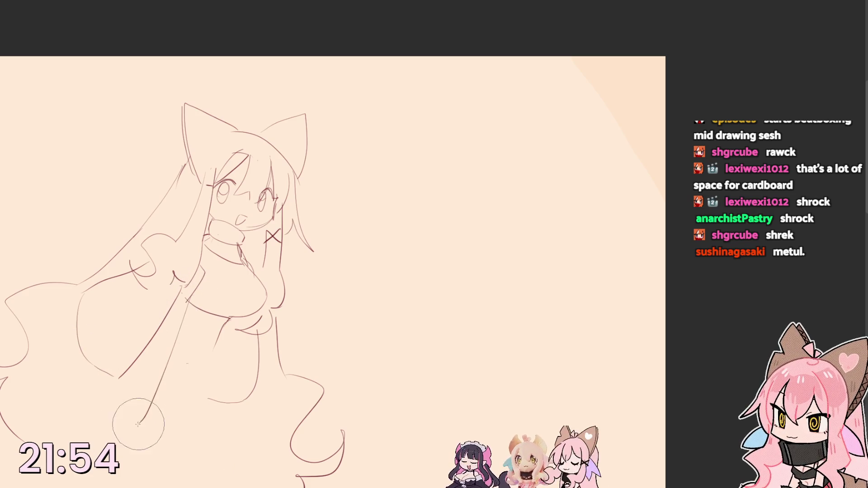
drag(78, 312, 57, 323)
drag(54, 361, 122, 422)
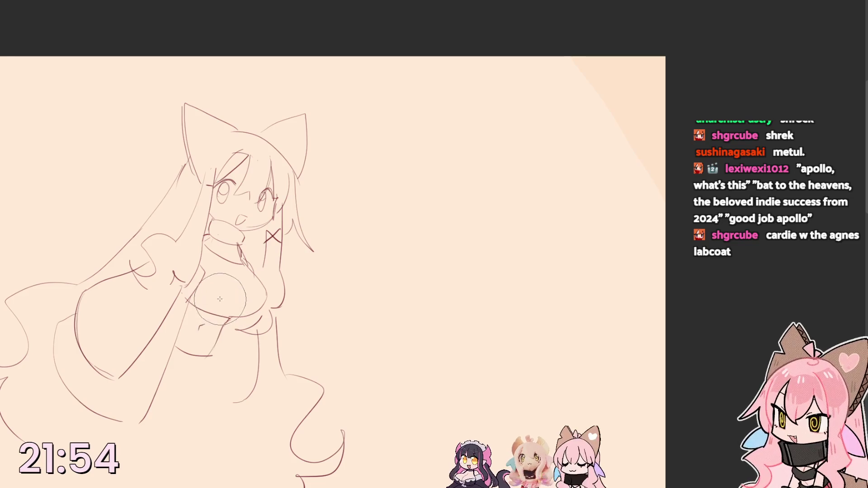
drag(182, 349, 211, 354)
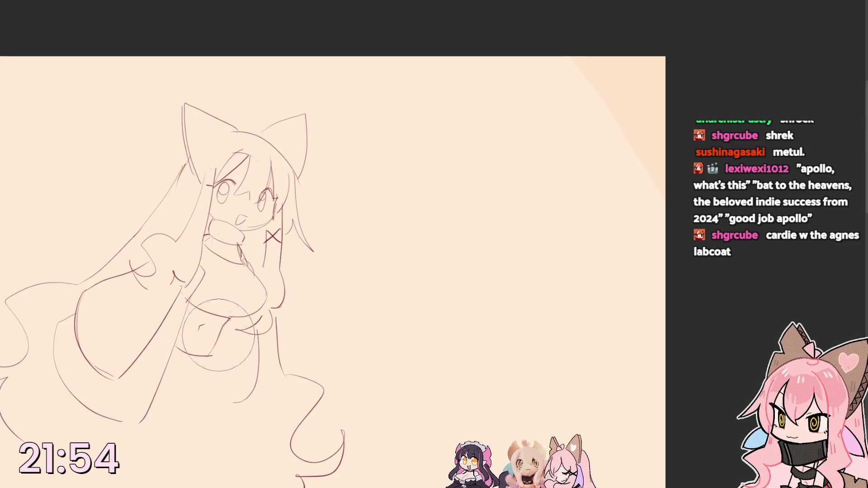
drag(230, 317, 213, 427)
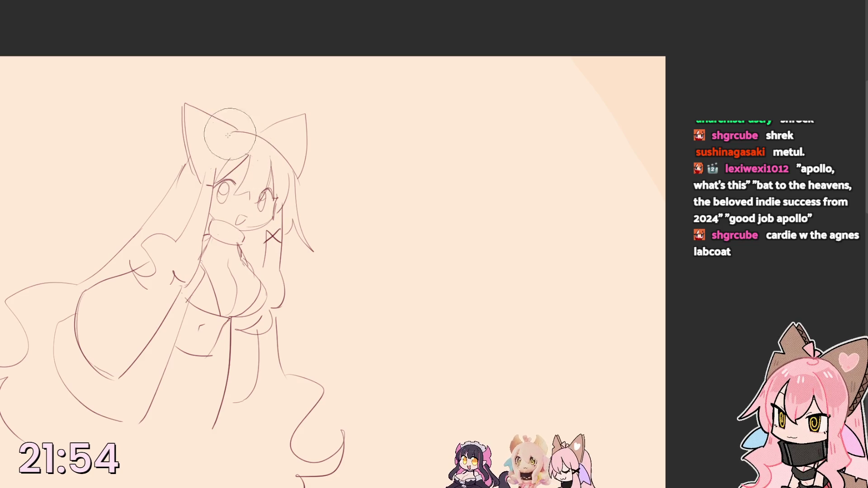
- Redraw the head top and add scalloped curls along the left hair, redrawing them once
drag(204, 169, 262, 142)
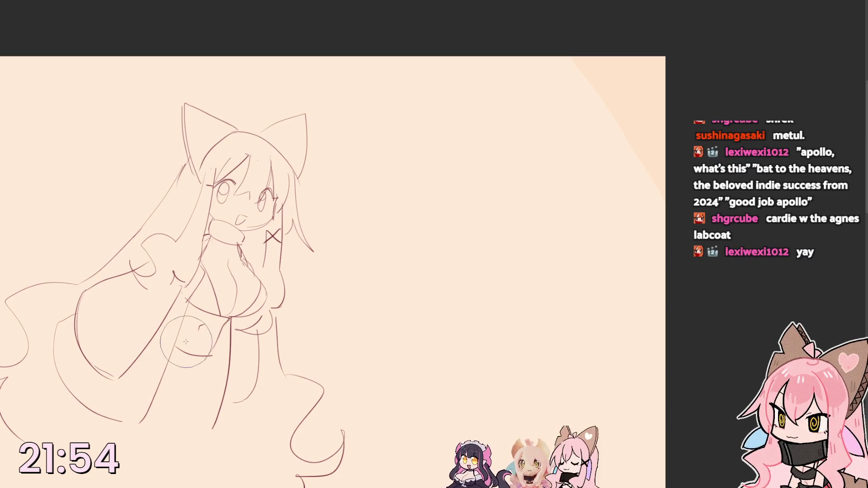
drag(183, 338, 196, 271)
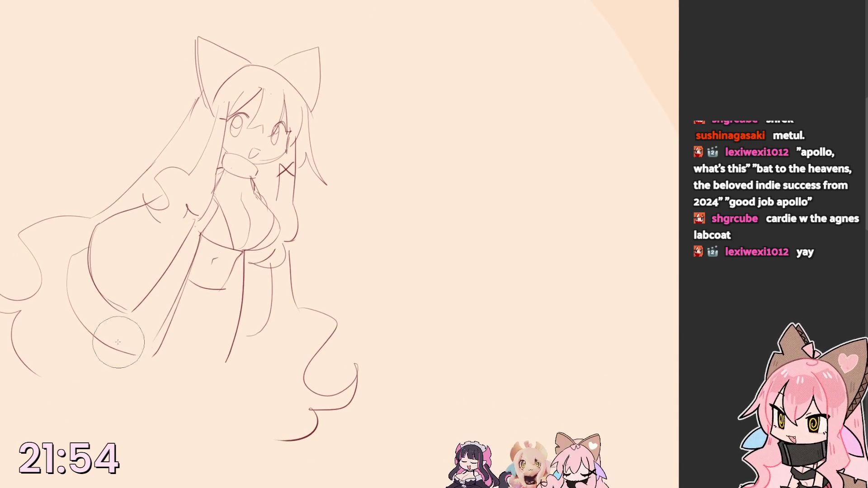
drag(68, 265, 84, 351)
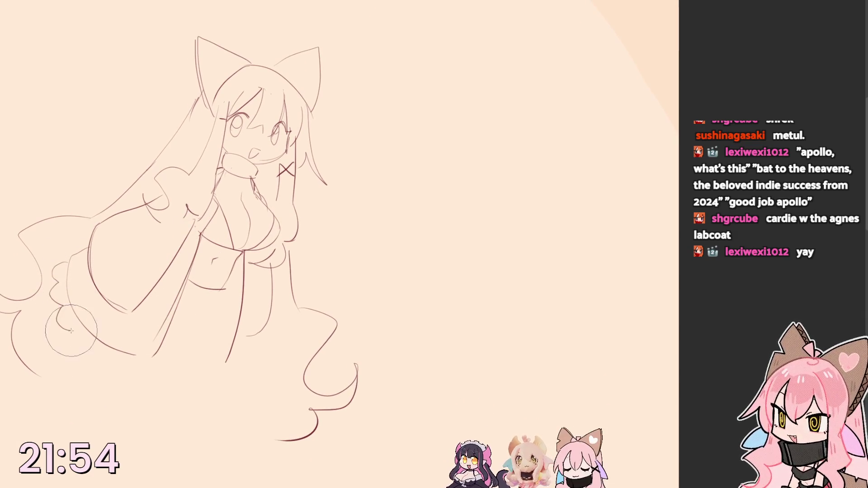
key(ctrl+z)
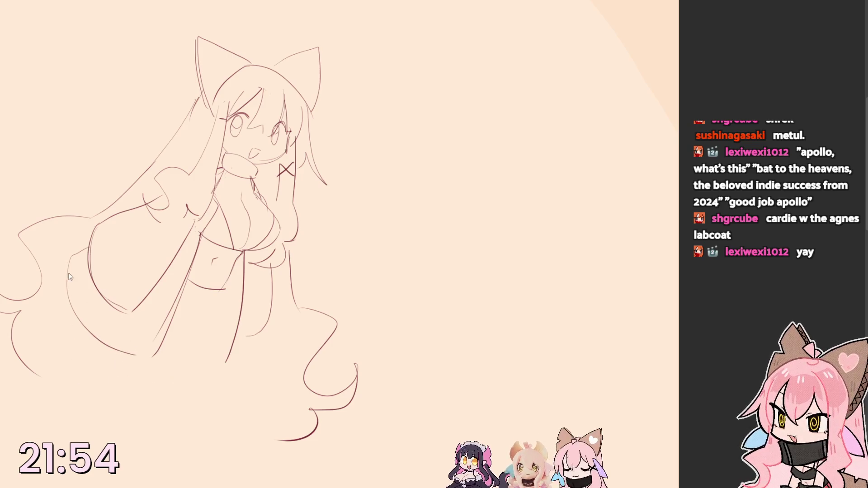
mouse_move(68, 260)
mouse_down()
mouse_move(66, 323)
mouse_move(146, 374)
mouse_up()
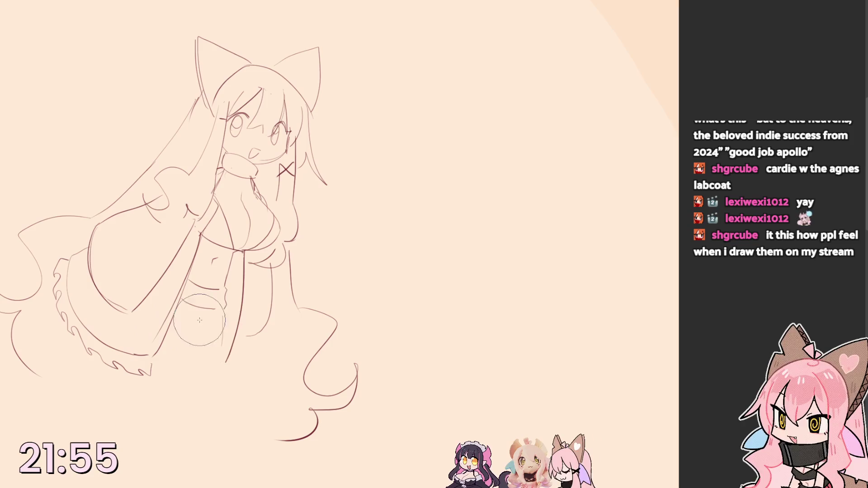
- Draw both leg lines and the skirt hem, extending the legs lower
drag(223, 308, 217, 355)
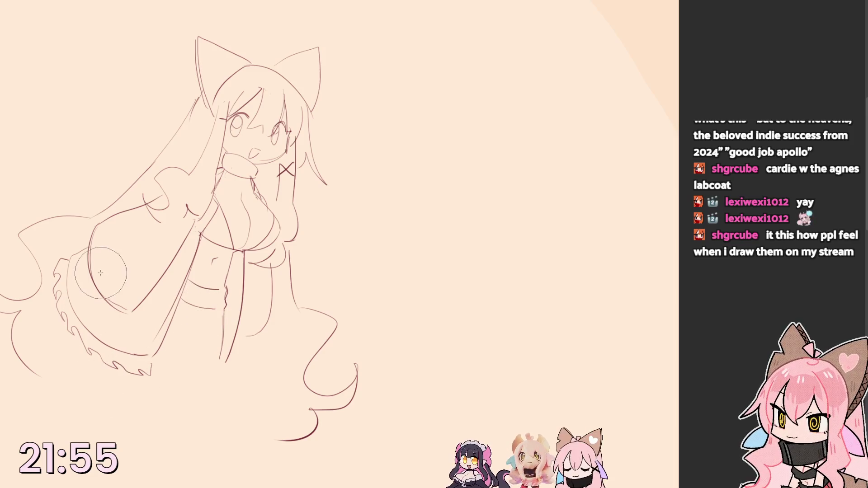
drag(87, 343, 173, 414)
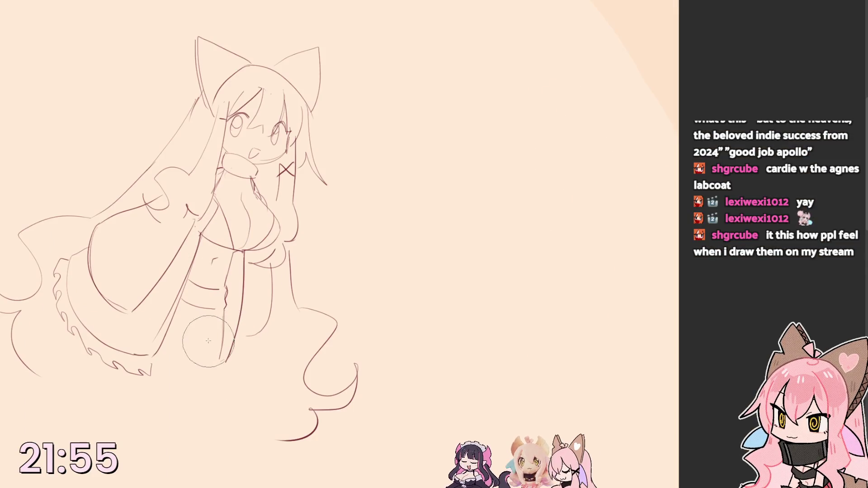
drag(216, 312, 219, 381)
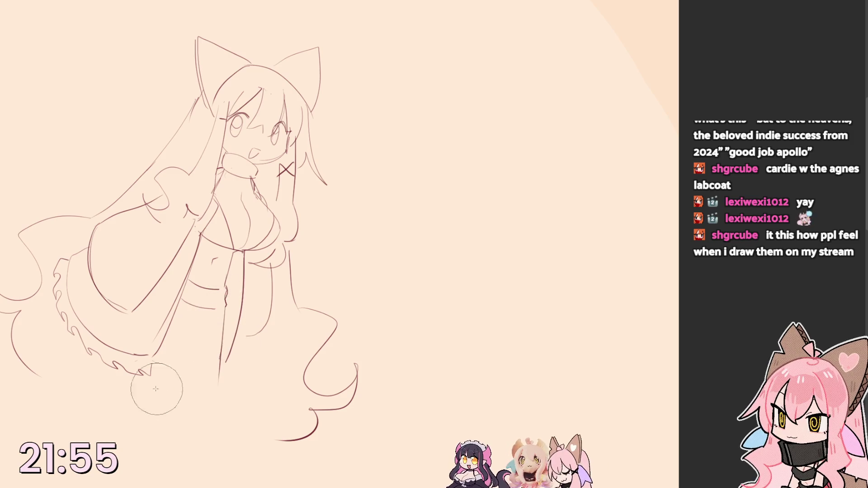
drag(44, 303, 228, 386)
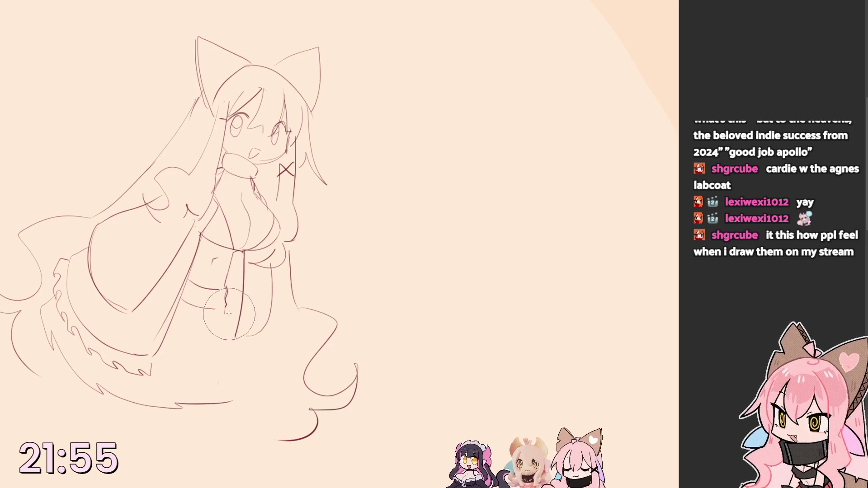
drag(231, 291, 234, 400)
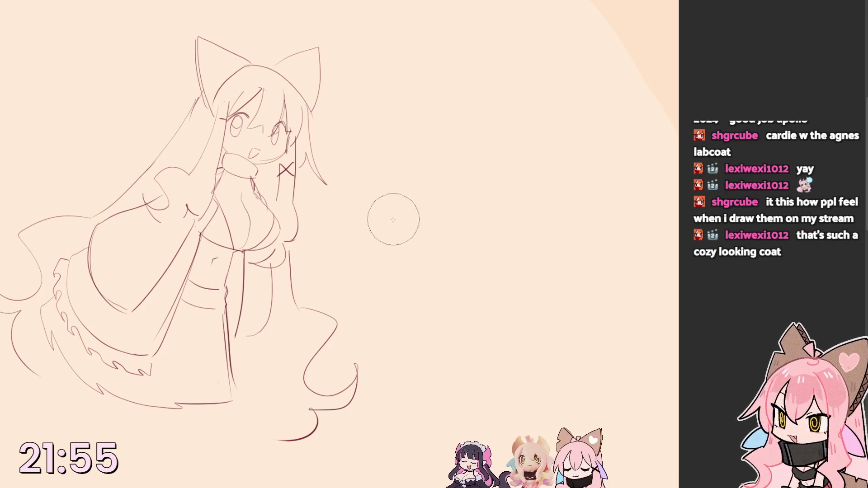
drag(338, 260, 249, 276)
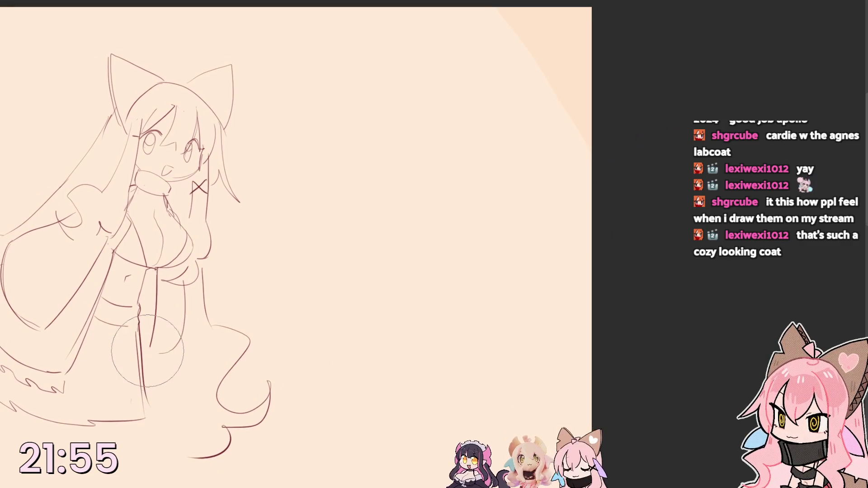
drag(156, 367, 160, 308)
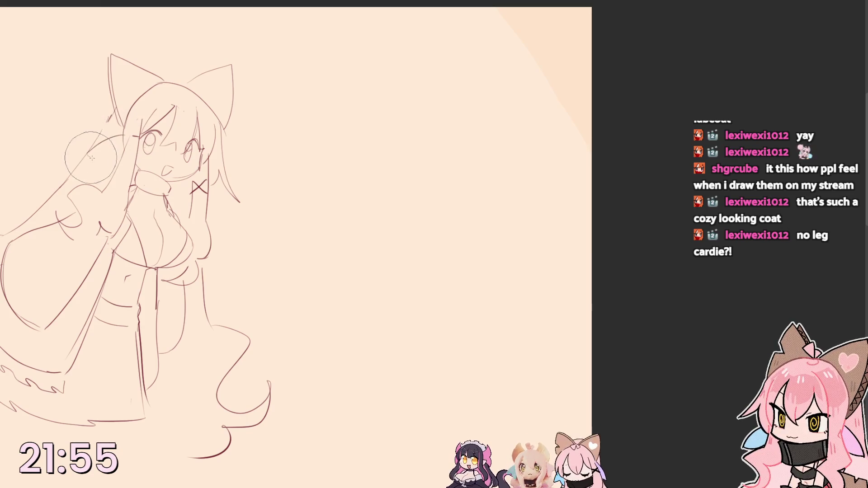
scroll(220, 177, up, 3)
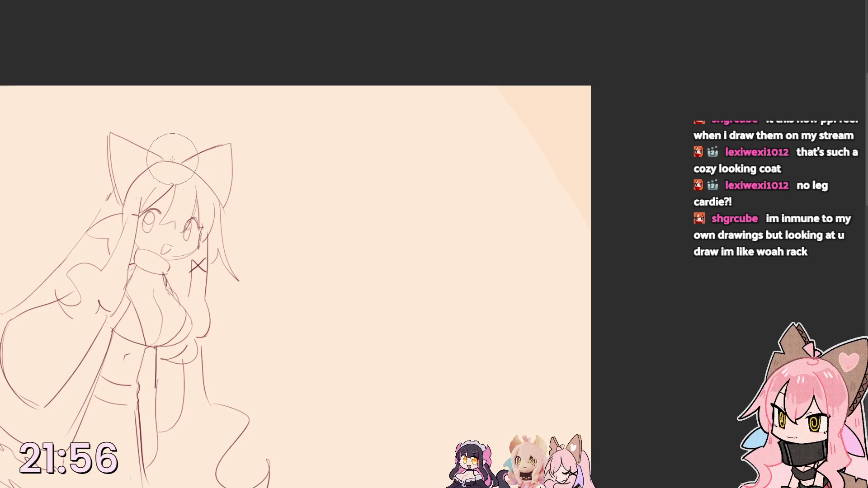
- Add a small curl atop the head and pan to an empty canvas area
drag(179, 150, 184, 151)
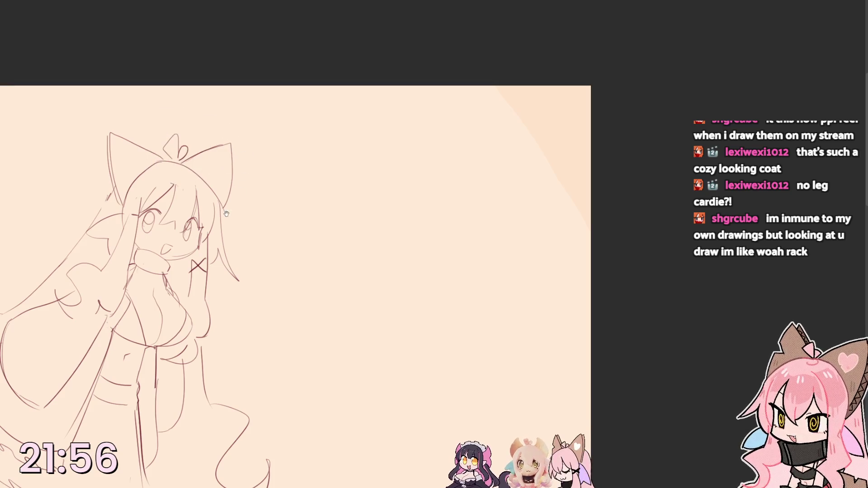
drag(229, 211, 236, 117)
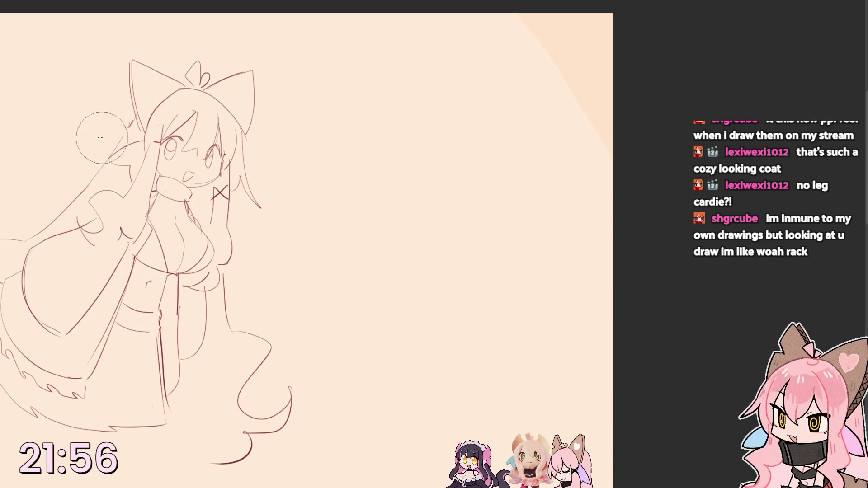
mouse_move(277, 129)
mouse_down()
mouse_move(191, 160)
mouse_move(192, 178)
mouse_move(204, 156)
mouse_up()
- Draw the new figure's oval head, retrying the circle several times
key(ctrl+z)
mouse_move(238, 183)
mouse_down()
mouse_move(271, 125)
mouse_move(277, 149)
mouse_up()
key(ctrl+z)
drag(215, 180, 272, 157)
key(ctrl+z)
drag(215, 196, 286, 179)
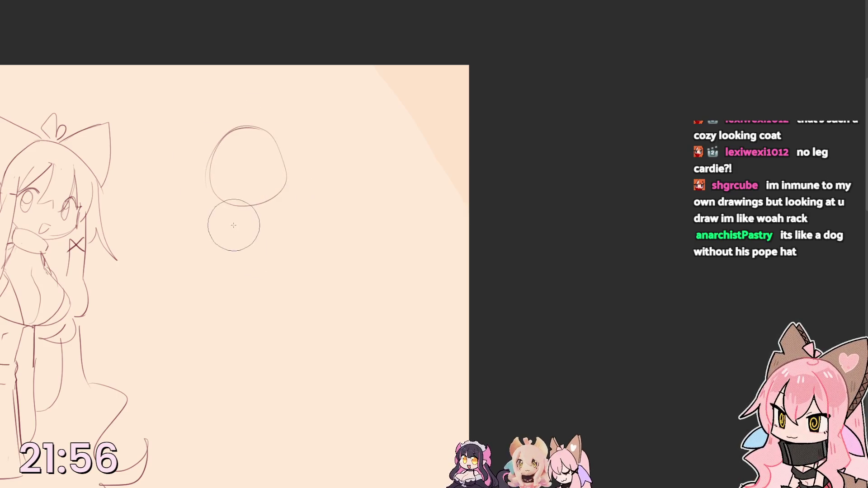
- Sketch the torso circle, body line, left hip curve, leg line and lower-body curve
mouse_move(260, 217)
mouse_down()
mouse_move(233, 288)
mouse_move(263, 279)
mouse_move(276, 290)
mouse_up()
key(ctrl+z)
drag(266, 227, 263, 272)
drag(227, 224, 240, 325)
mouse_move(265, 264)
mouse_down()
mouse_move(286, 297)
mouse_move(332, 317)
mouse_move(339, 366)
mouse_move(313, 417)
mouse_up()
mouse_move(235, 309)
mouse_down()
mouse_move(204, 388)
mouse_move(234, 423)
mouse_up()
drag(233, 283, 263, 278)
drag(231, 341, 292, 335)
- Erase the wrong torso and leg lines, redraw the bell-shaped body sides, shoulders and scalloped chest top
mouse_move(244, 305)
mouse_down()
mouse_move(237, 292)
mouse_move(284, 285)
mouse_move(339, 379)
mouse_move(301, 427)
mouse_up()
drag(265, 272, 306, 428)
mouse_move(220, 346)
mouse_down()
mouse_move(252, 416)
mouse_move(228, 297)
mouse_move(251, 440)
mouse_up()
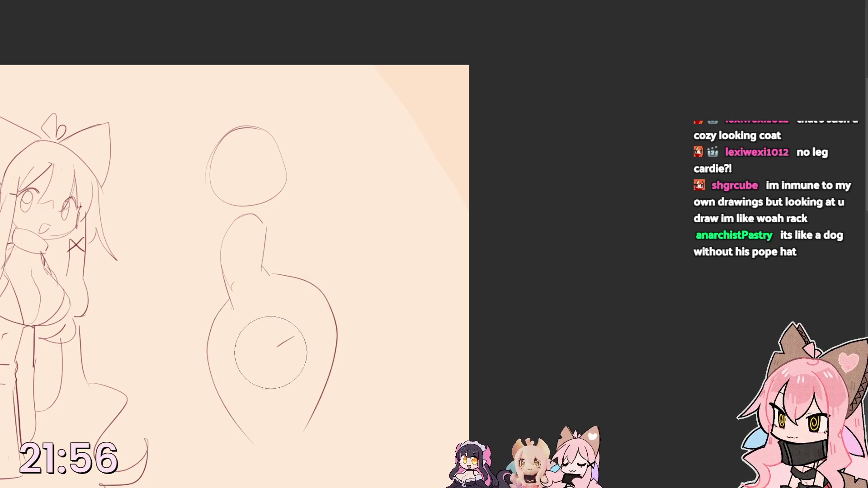
mouse_move(221, 252)
mouse_down()
mouse_move(263, 224)
mouse_move(176, 262)
mouse_move(221, 290)
mouse_up()
mouse_move(223, 251)
mouse_down()
mouse_move(282, 274)
mouse_move(264, 284)
mouse_up()
key(ctrl+z)
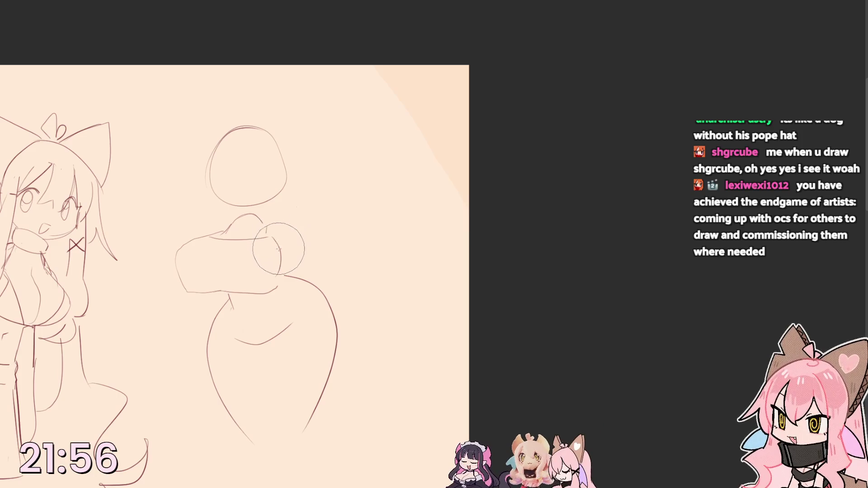
drag(268, 226, 309, 278)
mouse_move(177, 252)
mouse_down()
mouse_move(203, 293)
mouse_move(204, 227)
mouse_up()
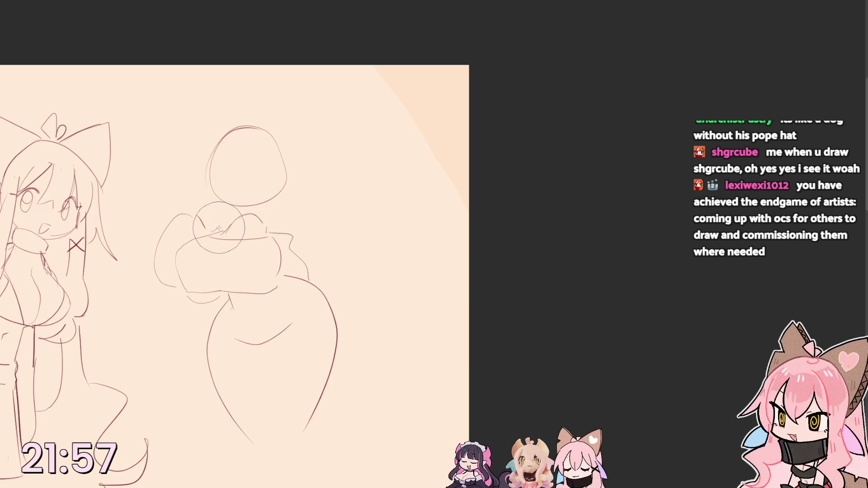
drag(224, 224, 274, 233)
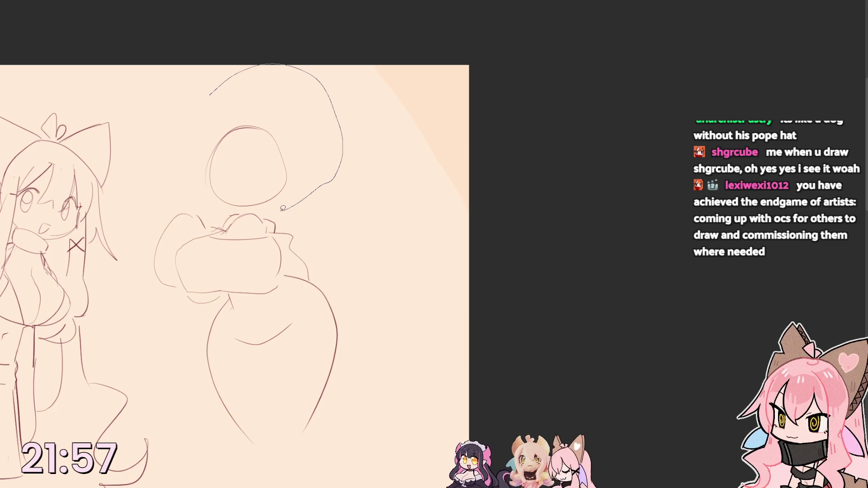
- Lasso-select the head outline and nudge it slightly right
drag(195, 185, 207, 95)
drag(247, 162, 254, 160)
key(ctrl+d)
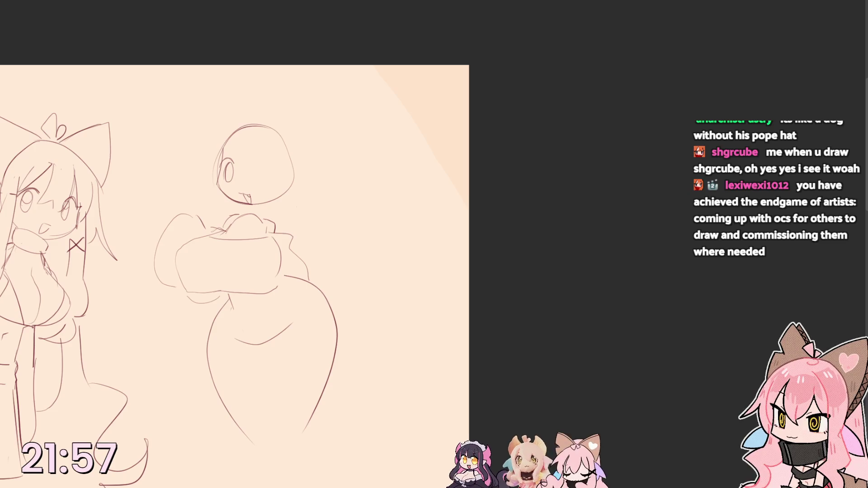
- Draw the middle girl's eyes, mouth and facial details
mouse_move(244, 161)
mouse_down()
mouse_move(220, 158)
mouse_move(218, 179)
mouse_up()
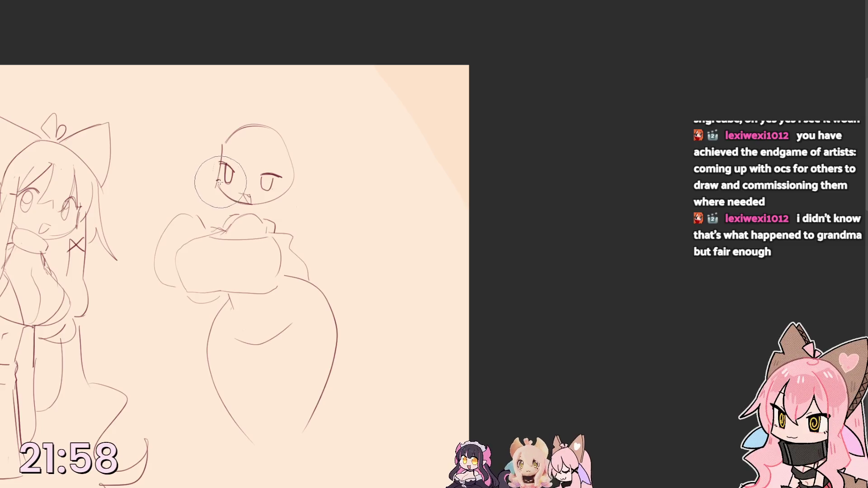
drag(277, 191, 272, 183)
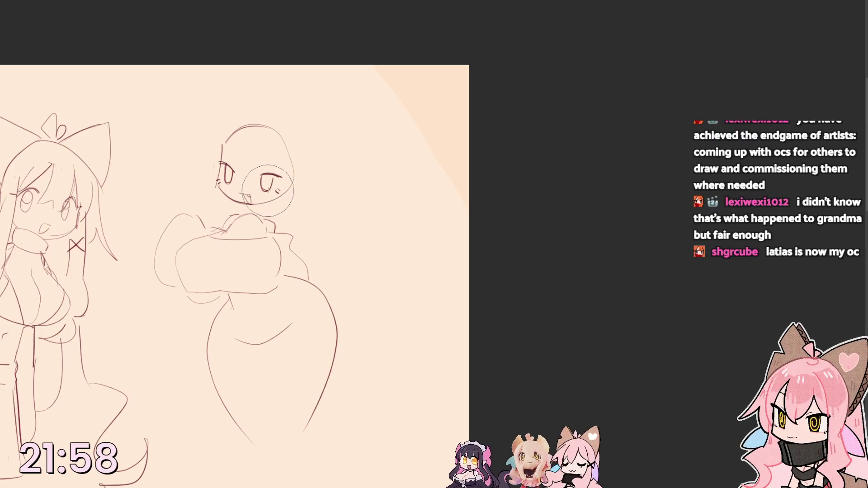
mouse_move(219, 161)
mouse_down()
mouse_move(233, 168)
mouse_move(215, 183)
mouse_move(248, 213)
mouse_up()
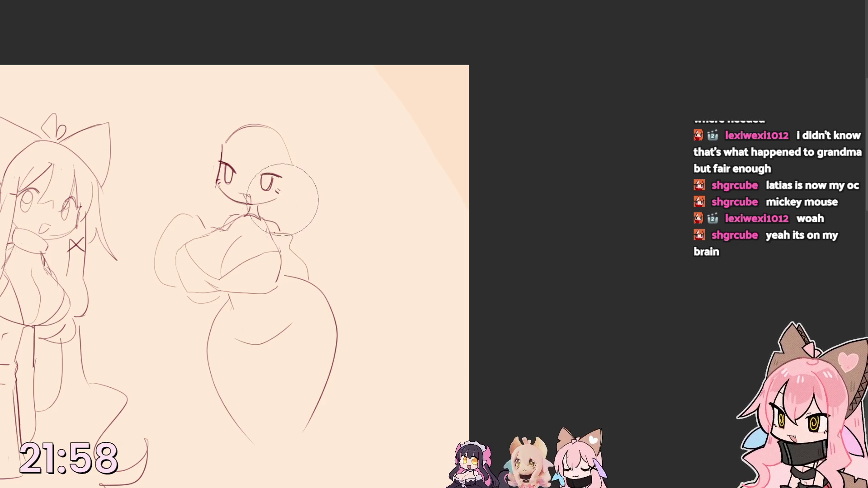
- Sketch long hair down the right side with wavy ends by the hip, and longer leg lines
drag(285, 145, 302, 244)
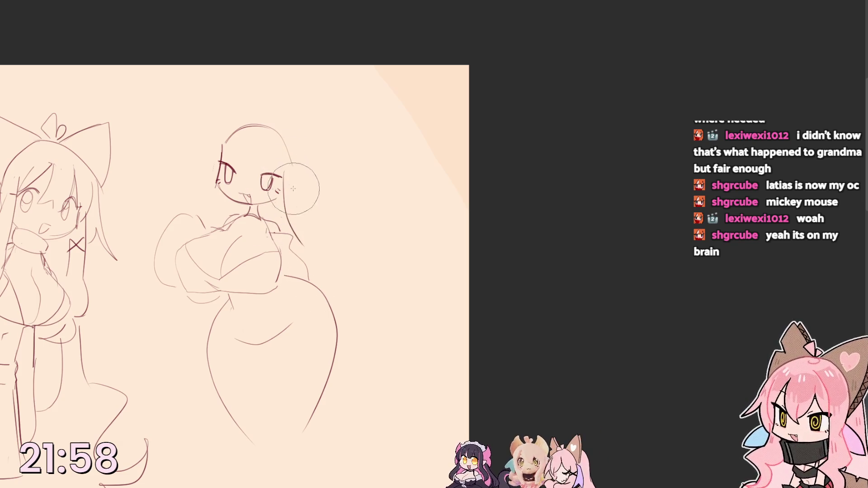
drag(285, 183, 302, 238)
mouse_move(290, 149)
mouse_down()
mouse_move(314, 234)
mouse_move(360, 274)
mouse_up()
drag(291, 244, 352, 282)
mouse_move(335, 326)
mouse_down()
mouse_move(305, 434)
mouse_move(250, 344)
mouse_move(288, 325)
mouse_move(298, 419)
mouse_up()
drag(259, 342, 298, 446)
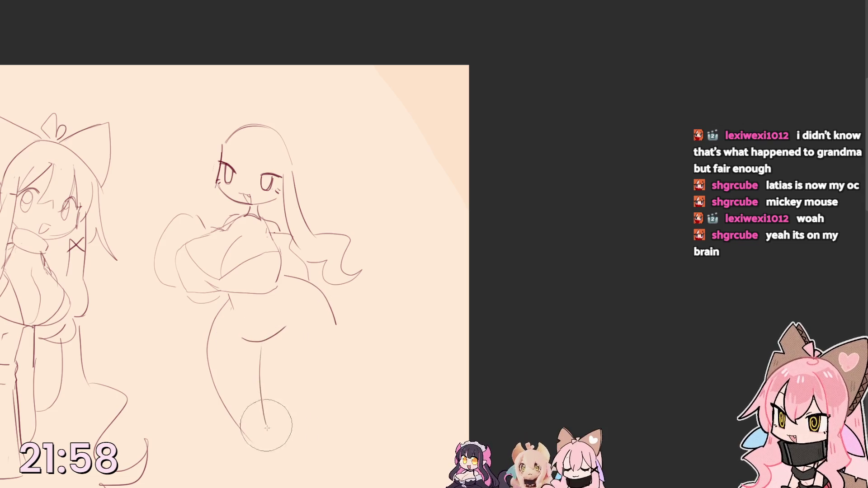
drag(340, 321, 300, 443)
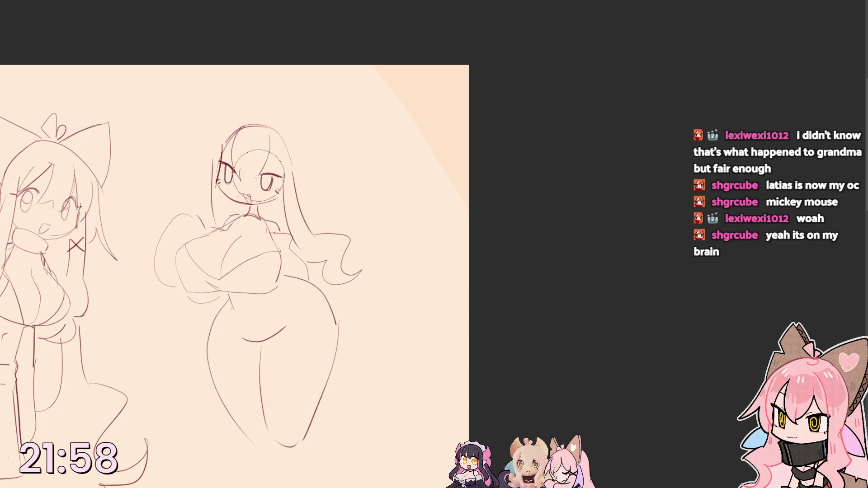
- Add hair along the left side and over the head, outline the right hair and mark the cheek
drag(230, 126, 194, 197)
drag(223, 156, 210, 190)
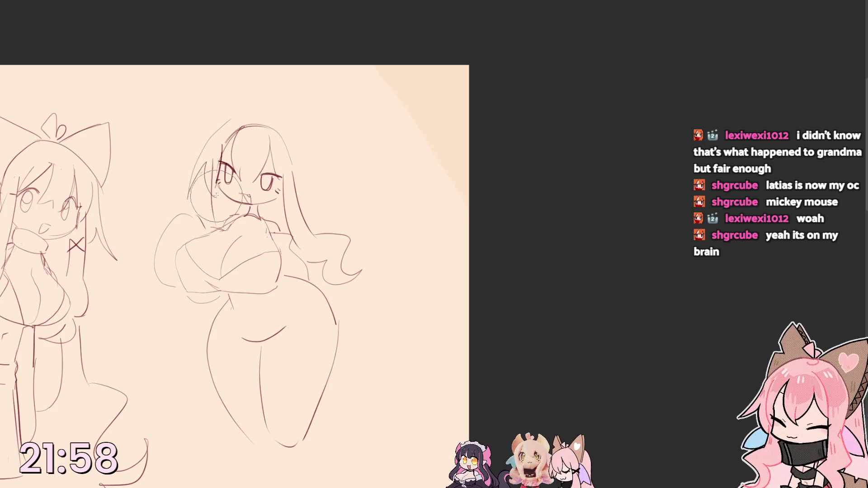
drag(241, 117, 309, 173)
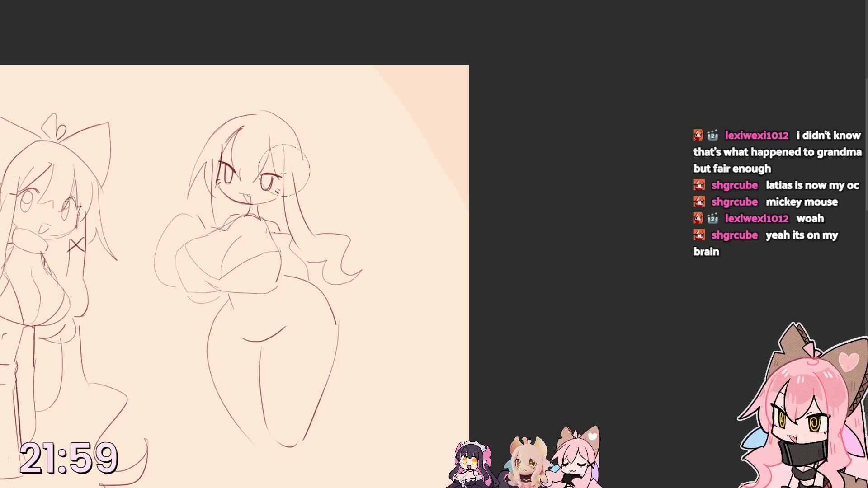
drag(288, 193, 295, 202)
drag(298, 118, 315, 203)
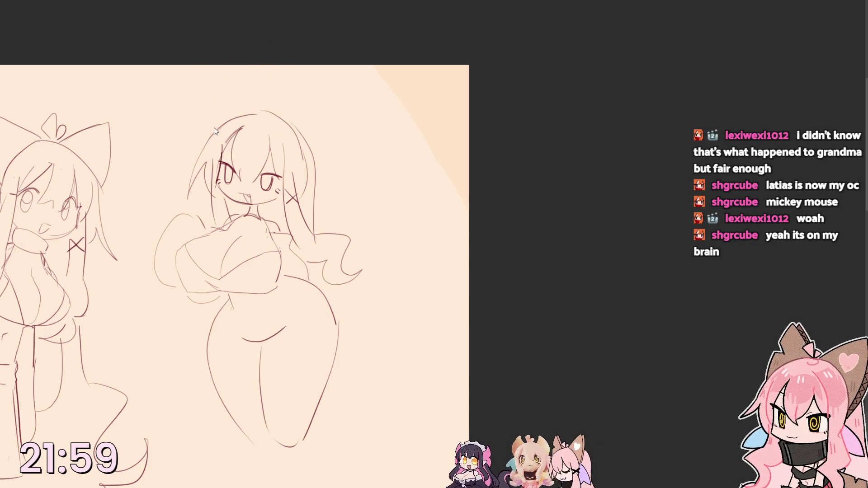
- Draw cat ears on the middle girl's head and a skirt hem across her hips
mouse_move(212, 125)
mouse_down()
mouse_move(247, 92)
mouse_move(261, 109)
mouse_move(339, 129)
mouse_move(308, 173)
mouse_up()
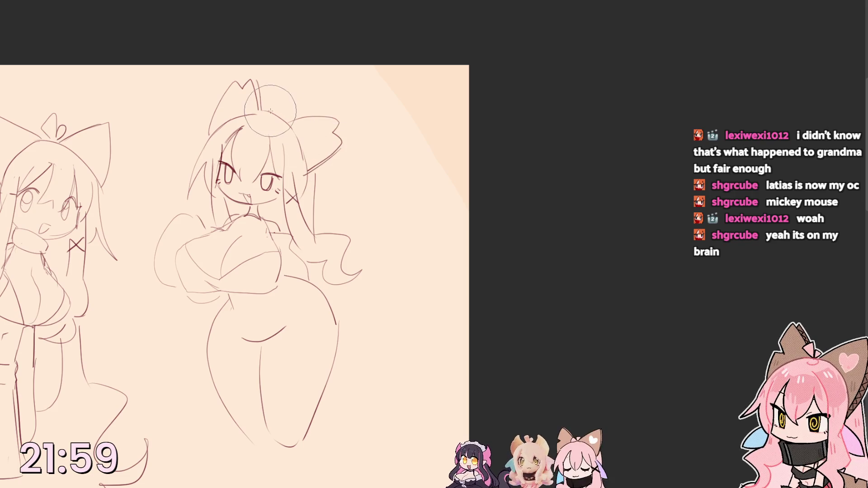
drag(273, 94, 294, 109)
scroll(281, 318, down, 2)
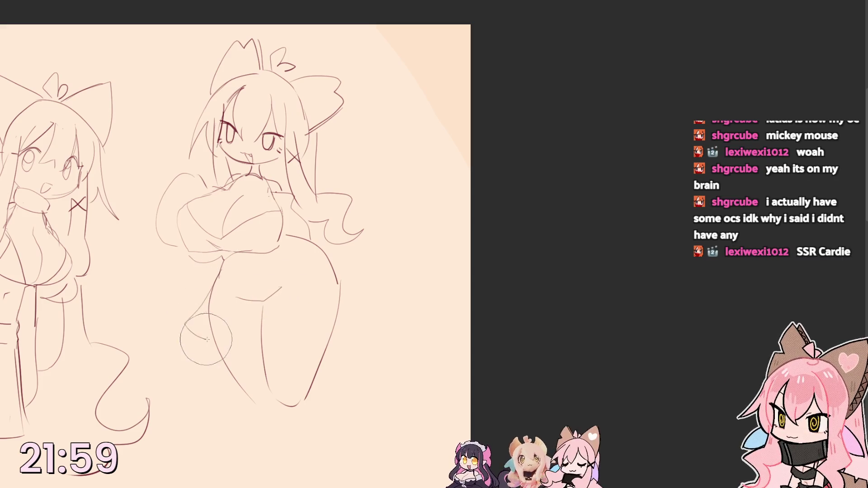
drag(190, 331, 340, 304)
drag(272, 285, 215, 326)
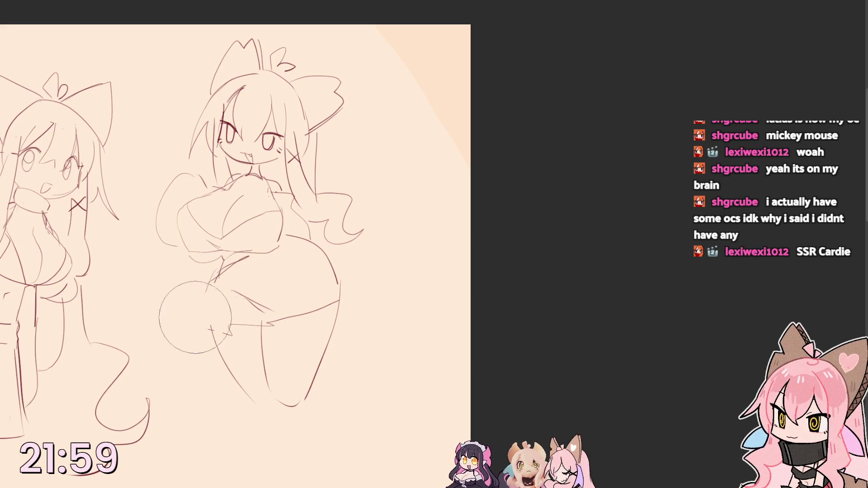
mouse_move(187, 324)
mouse_down()
mouse_move(203, 338)
mouse_move(193, 338)
mouse_up()
- Add skirt folds down the torso and hips and redraw the inner leg line
drag(244, 265, 242, 318)
drag(278, 285, 276, 319)
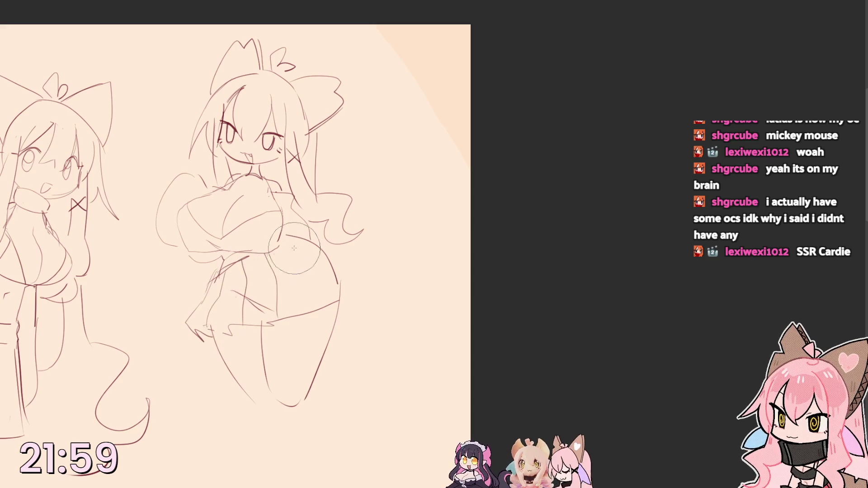
drag(338, 267, 349, 299)
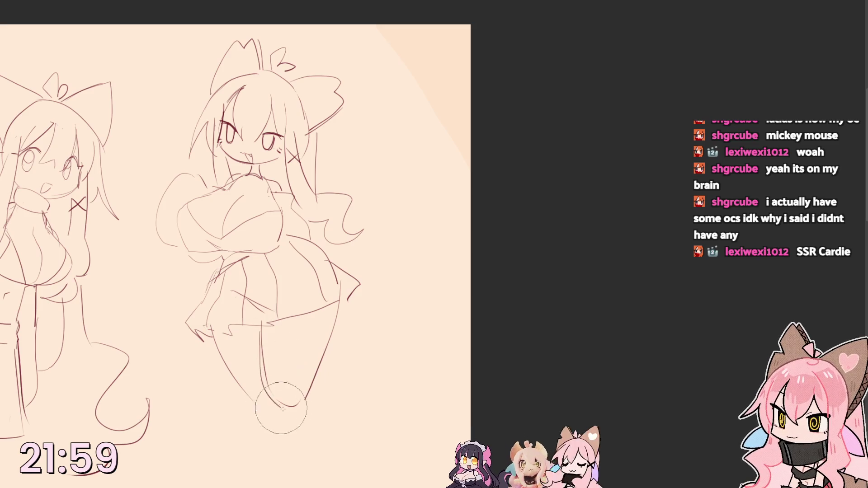
drag(261, 319, 288, 406)
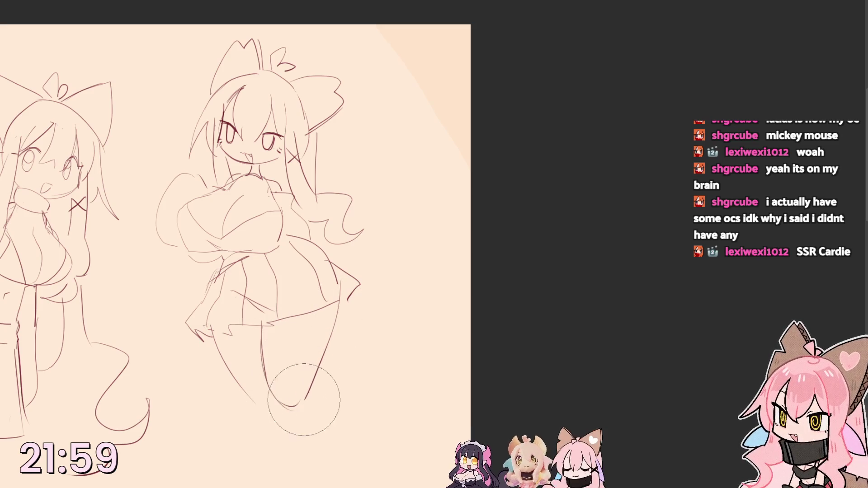
scroll(280, 417, down, 3)
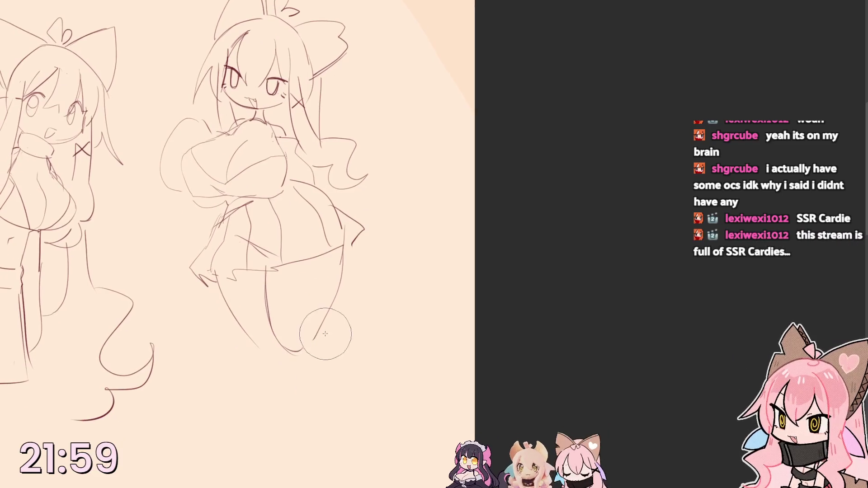
- Extend the middle girl's legs down the page and add a long side hair strand
drag(319, 336, 342, 475)
drag(285, 353, 295, 475)
drag(240, 335, 273, 474)
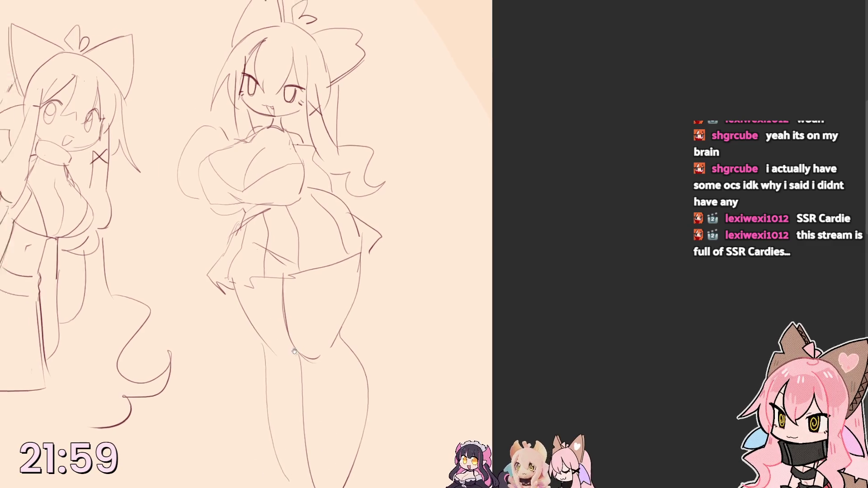
mouse_move(376, 159)
mouse_down()
mouse_move(447, 309)
mouse_move(373, 372)
mouse_move(428, 145)
mouse_move(370, 200)
mouse_up()
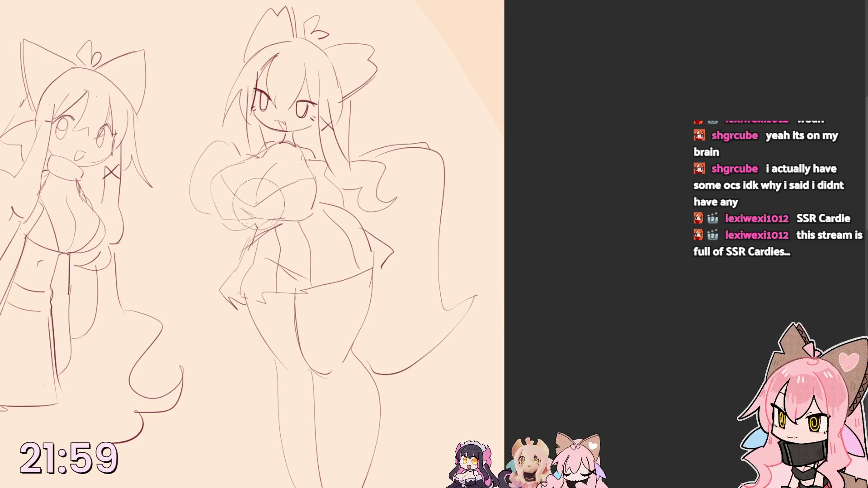
- Sketch wavy hair flowing around the hips, undoing stray chest strokes
drag(244, 203, 169, 319)
drag(387, 288, 434, 325)
drag(380, 312, 407, 369)
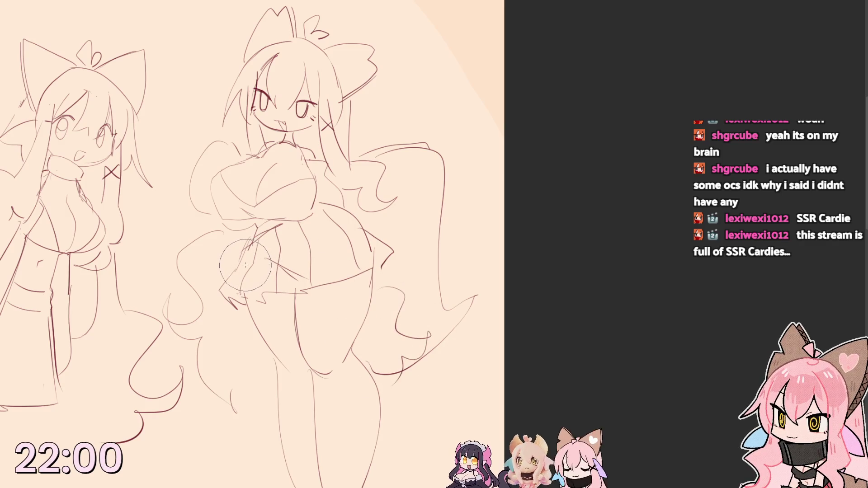
mouse_move(244, 224)
mouse_down()
mouse_move(203, 176)
mouse_move(219, 204)
mouse_up()
key(ctrl+z)
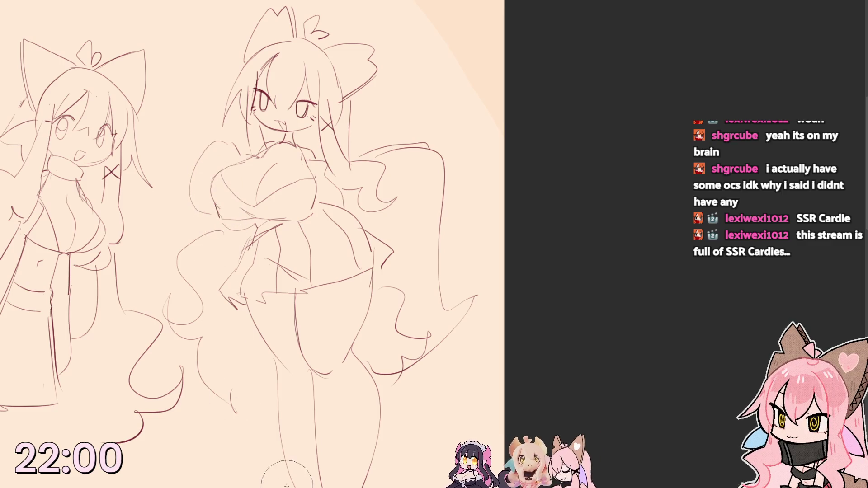
- Add a handwritten note beside the head and draw a new figure's head oval
drag(187, 116, 214, 127)
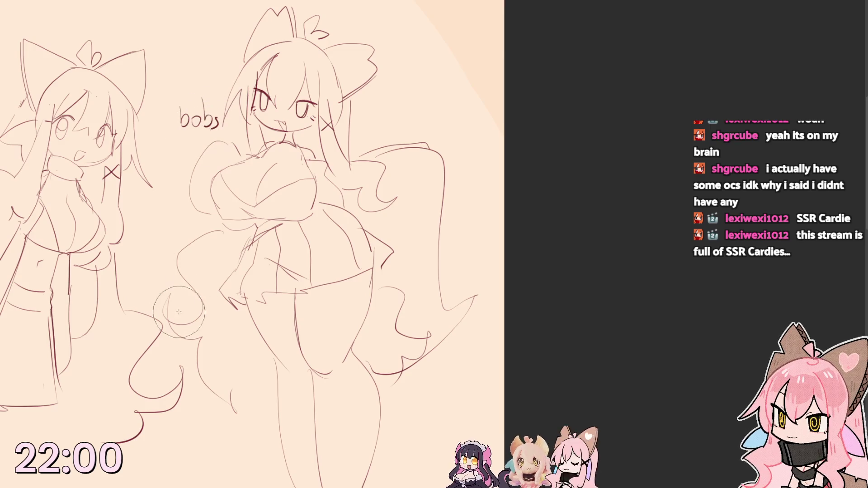
scroll(164, 376, down, 3)
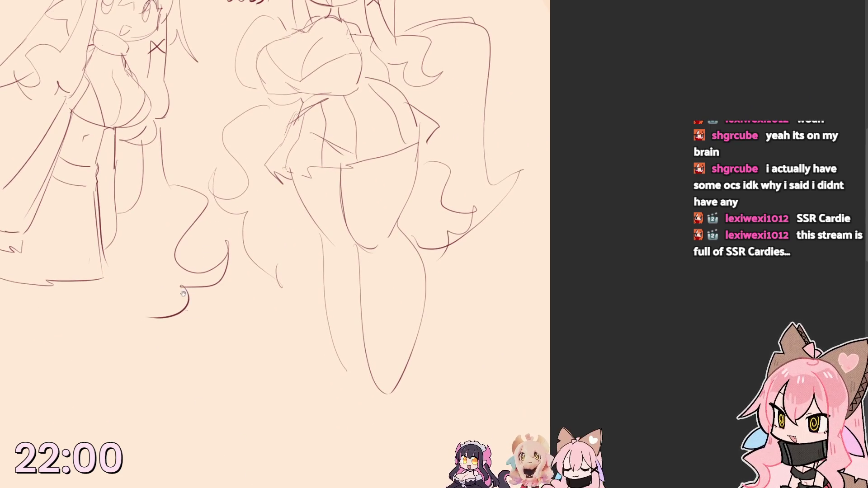
scroll(184, 301, down, 3)
scroll(174, 229, up, 5)
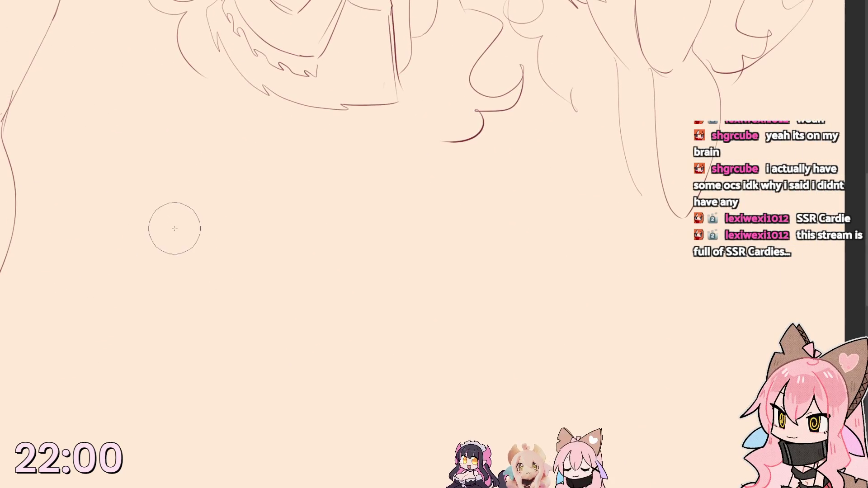
drag(190, 157, 213, 193)
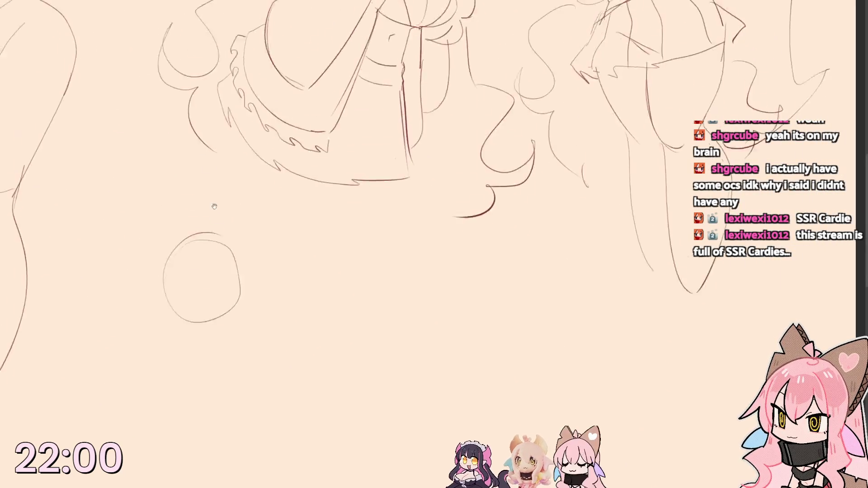
- Sketch the chibi's chin, neck and face, erasing unwanted lines below the head
mouse_move(200, 264)
mouse_down()
mouse_move(209, 194)
mouse_move(203, 249)
mouse_up()
mouse_move(183, 284)
mouse_down()
mouse_move(222, 281)
mouse_move(183, 346)
mouse_move(218, 332)
mouse_up()
drag(223, 278, 219, 332)
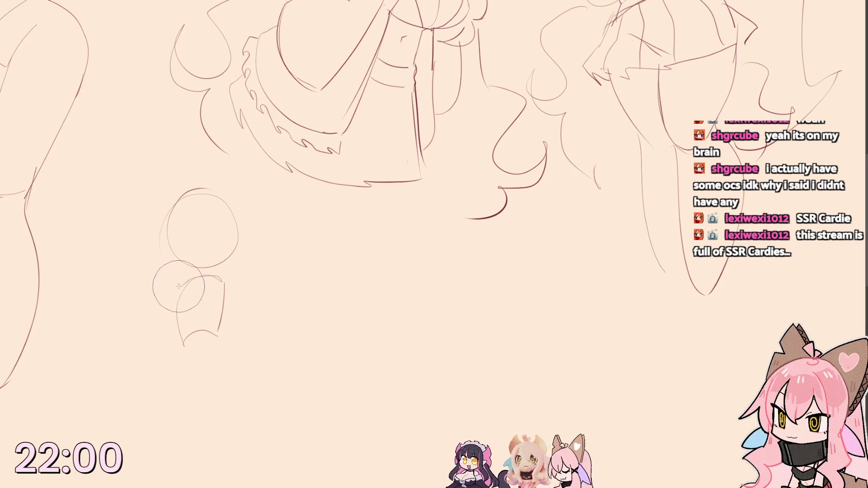
mouse_move(178, 286)
mouse_down()
mouse_move(150, 315)
mouse_move(162, 341)
mouse_move(213, 331)
mouse_up()
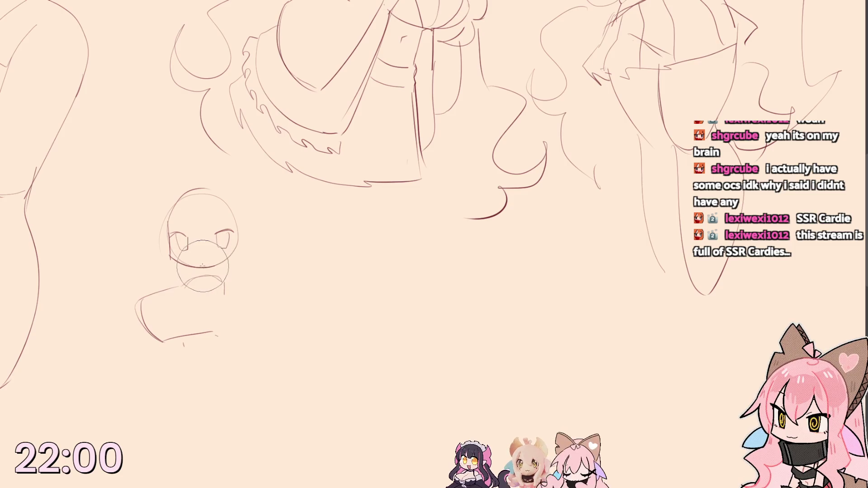
drag(191, 269, 212, 279)
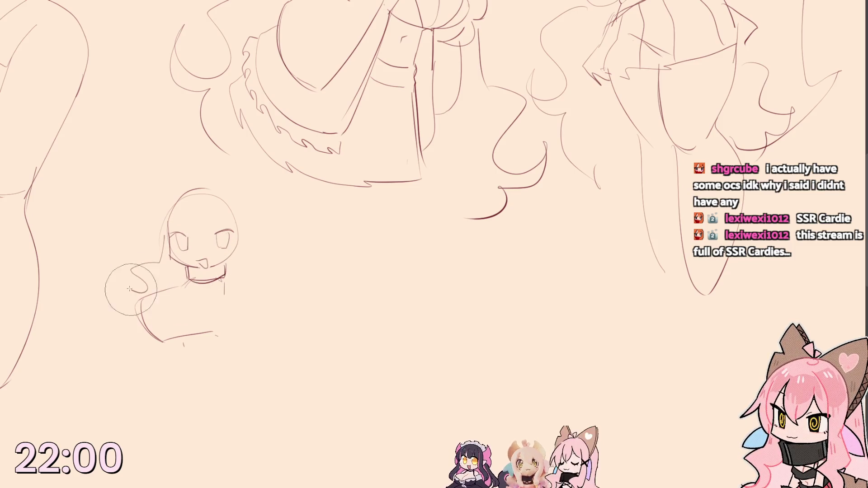
- Draw hair on the right of the chibi head and rough in a round chest and body
drag(245, 227, 256, 278)
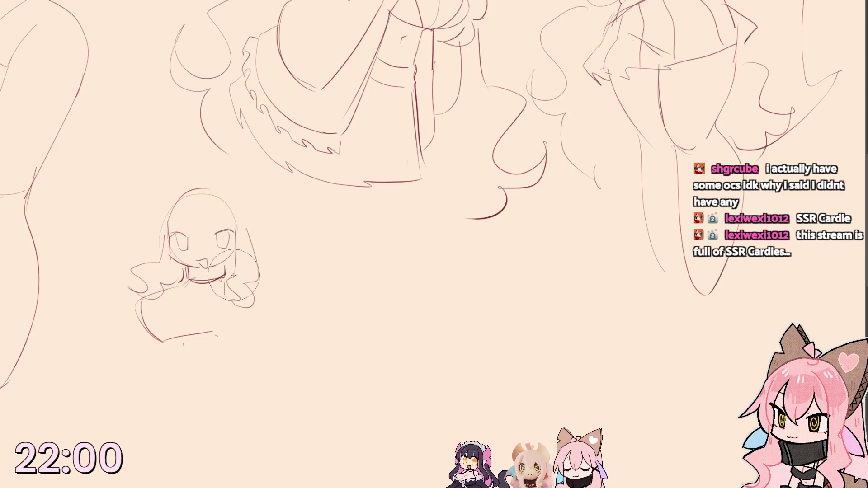
drag(194, 310, 136, 309)
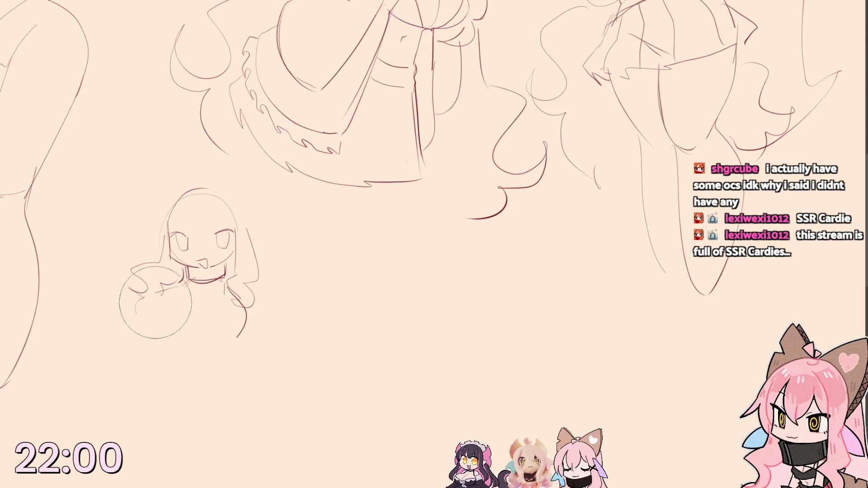
drag(216, 350, 226, 340)
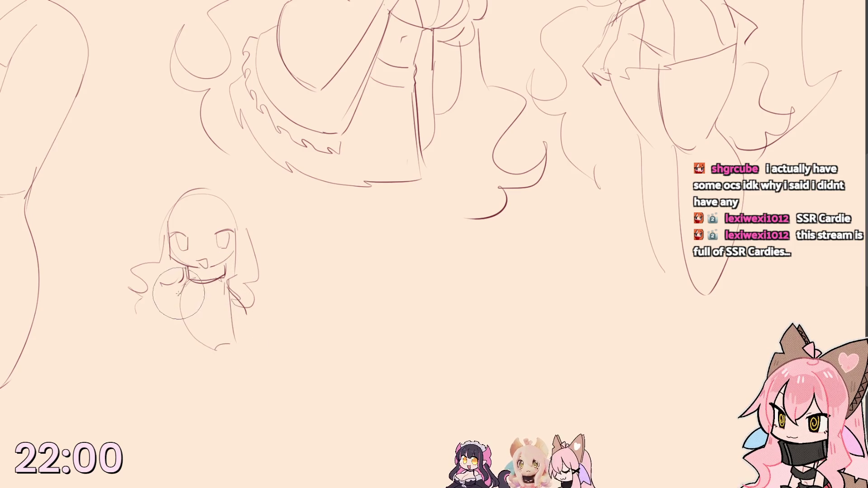
drag(141, 319, 180, 359)
mouse_move(146, 312)
mouse_down()
mouse_move(179, 339)
mouse_move(173, 293)
mouse_move(180, 343)
mouse_move(225, 330)
mouse_up()
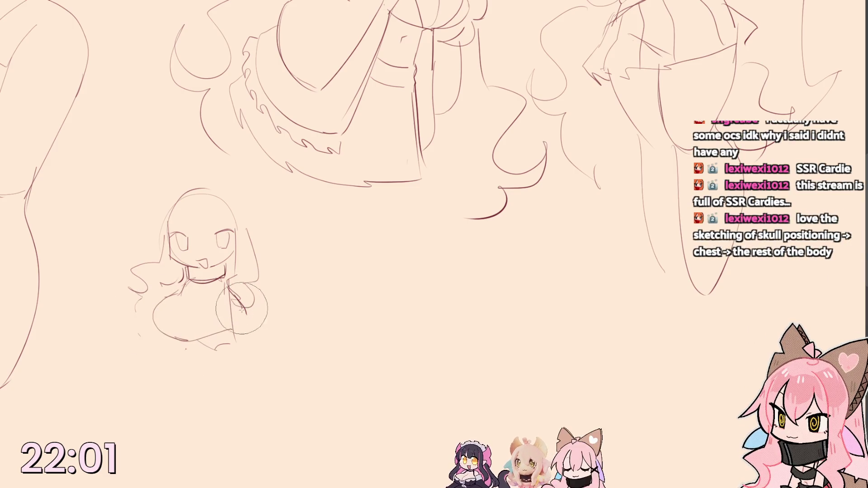
- Rough in the chibi's torso and arms and start hair strands over her head
drag(178, 308, 182, 316)
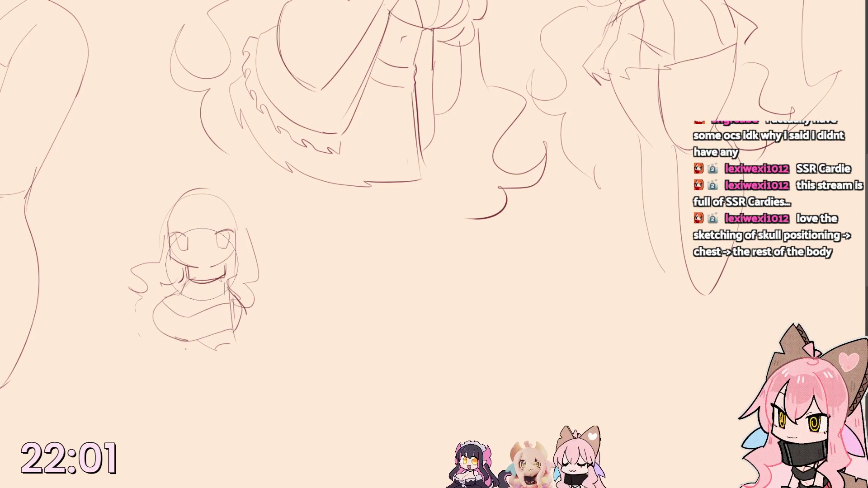
mouse_move(204, 263)
mouse_down()
mouse_move(190, 315)
mouse_move(156, 306)
mouse_move(230, 285)
mouse_move(244, 319)
mouse_up()
mouse_move(150, 312)
mouse_down()
mouse_move(228, 245)
mouse_move(204, 238)
mouse_move(232, 236)
mouse_move(235, 246)
mouse_up()
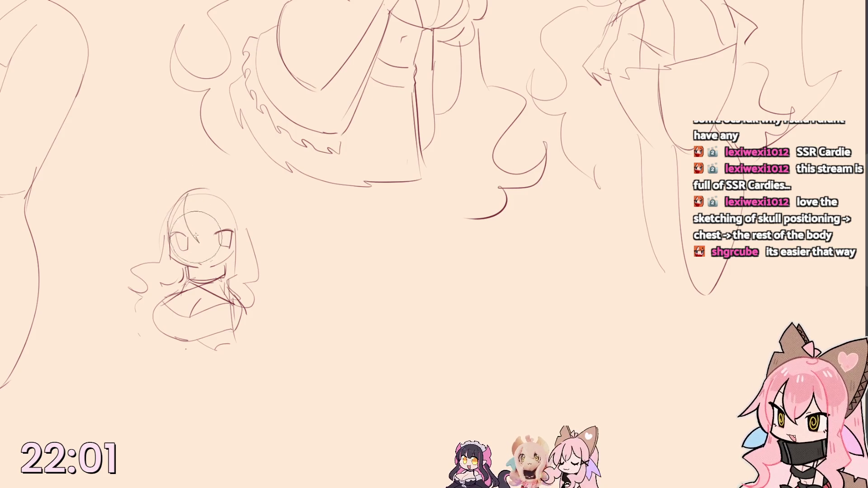
mouse_move(184, 193)
mouse_down()
mouse_move(173, 258)
mouse_move(186, 251)
mouse_up()
- Extend the head outline, draw wavy hair down her side and add cat ears on top
mouse_move(217, 193)
mouse_down()
mouse_move(234, 251)
mouse_move(174, 215)
mouse_move(152, 224)
mouse_move(179, 191)
mouse_up()
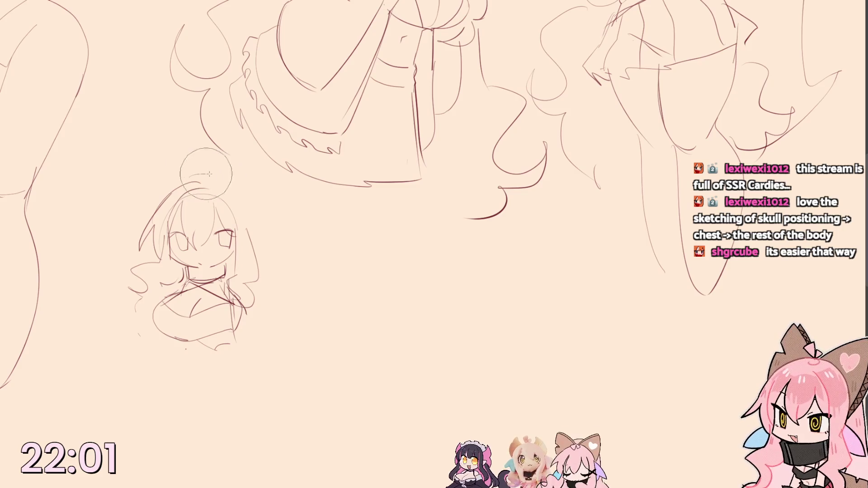
drag(204, 182, 258, 267)
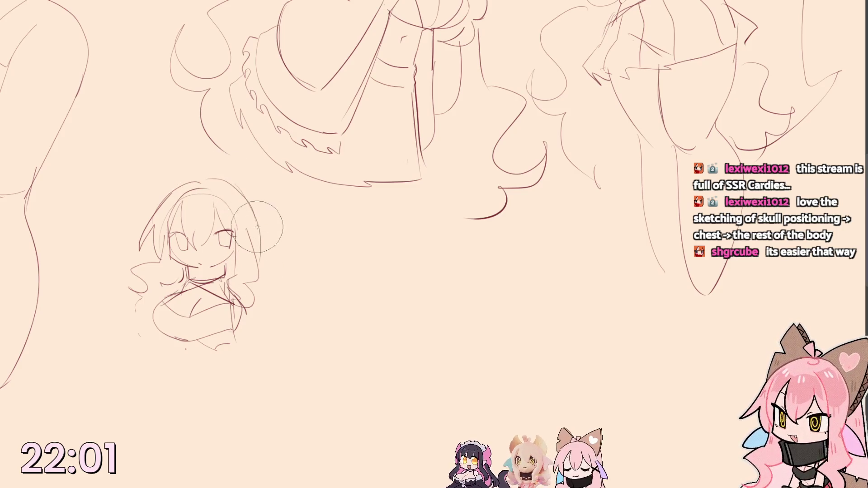
drag(253, 230, 302, 315)
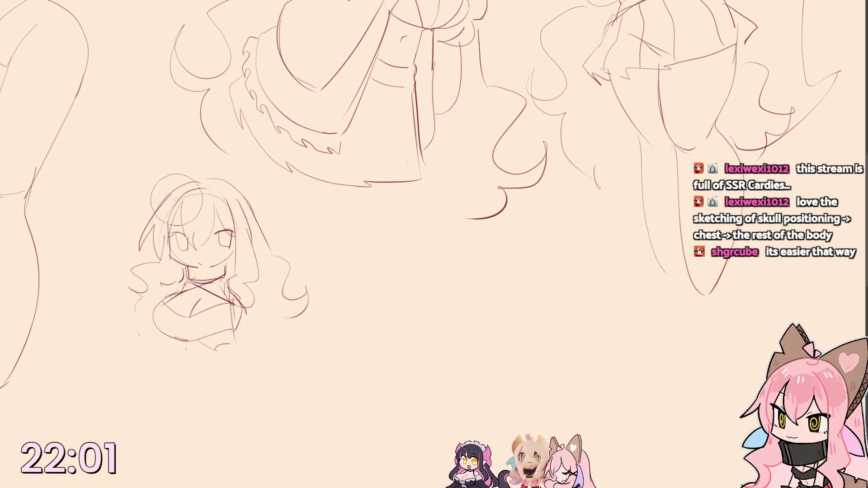
mouse_move(148, 212)
mouse_down()
mouse_move(200, 179)
mouse_move(268, 227)
mouse_up()
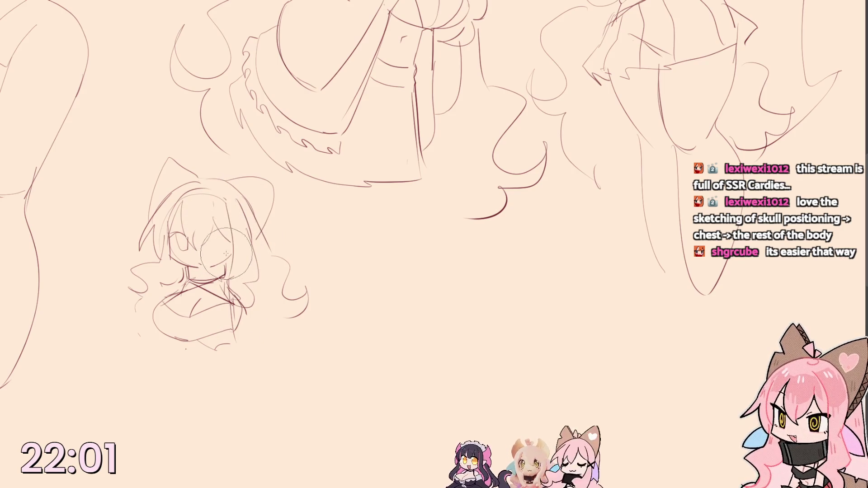
- Mirror the view to check proportions, then add a head stroke and the chibi's open mouth
key(m)
scroll(272, 177, right, 5)
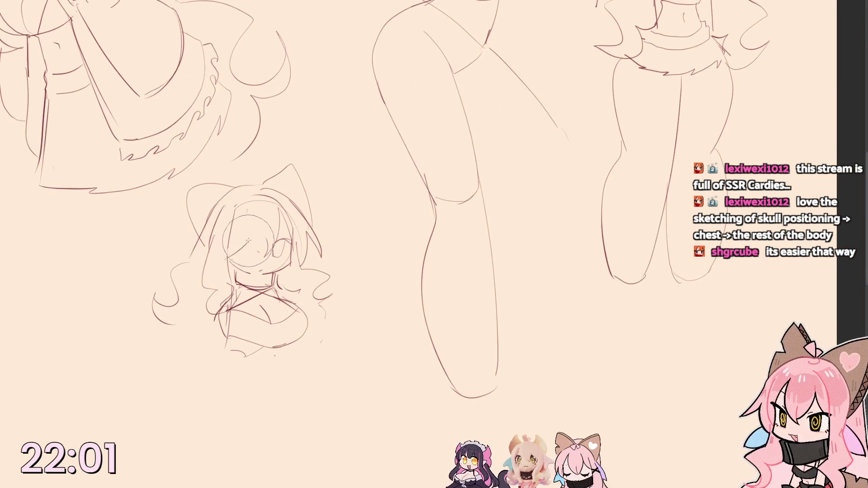
key(m)
scroll(434, 244, right, 5)
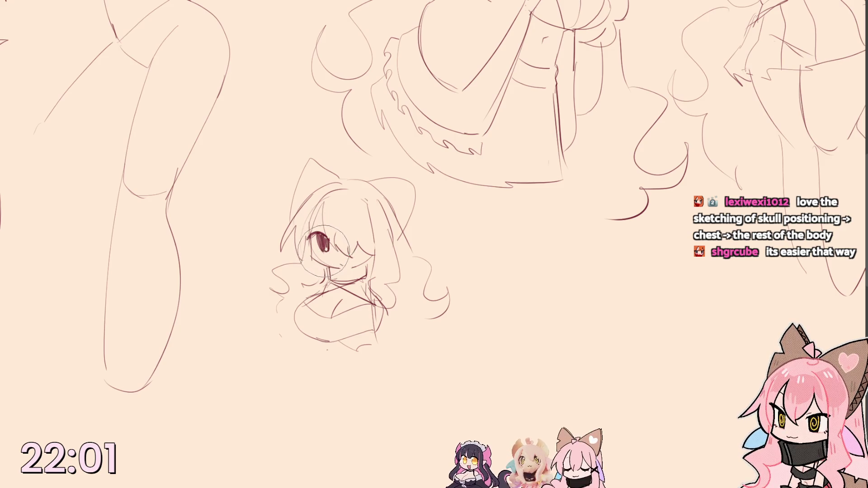
drag(339, 203, 309, 230)
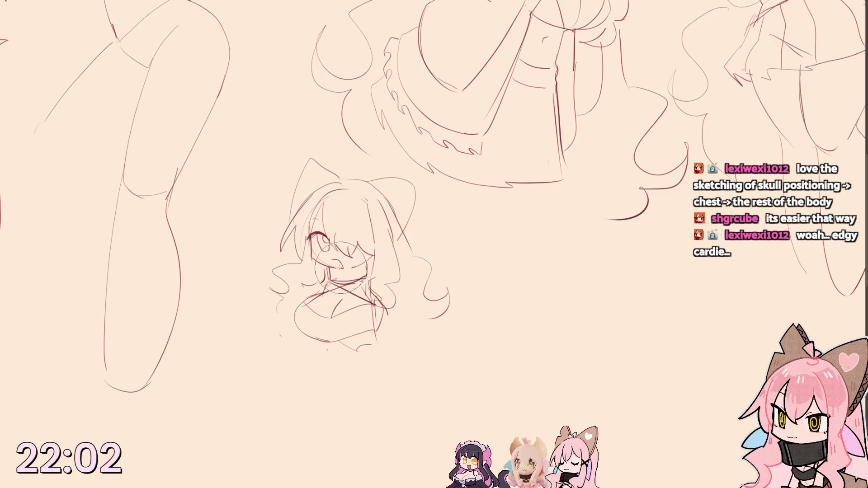
mouse_move(363, 309)
mouse_down()
mouse_move(329, 254)
mouse_move(279, 259)
mouse_up()
drag(218, 262, 258, 260)
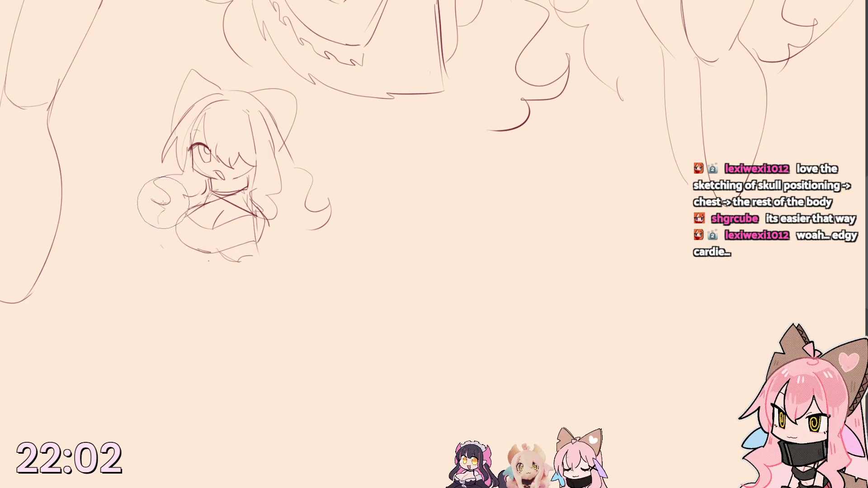
- Sketch the chibi's chest curves and a rounded shape at her lower right side
key(ctrl+z)
mouse_move(156, 180)
mouse_down()
mouse_move(149, 245)
mouse_move(175, 224)
mouse_move(178, 265)
mouse_up()
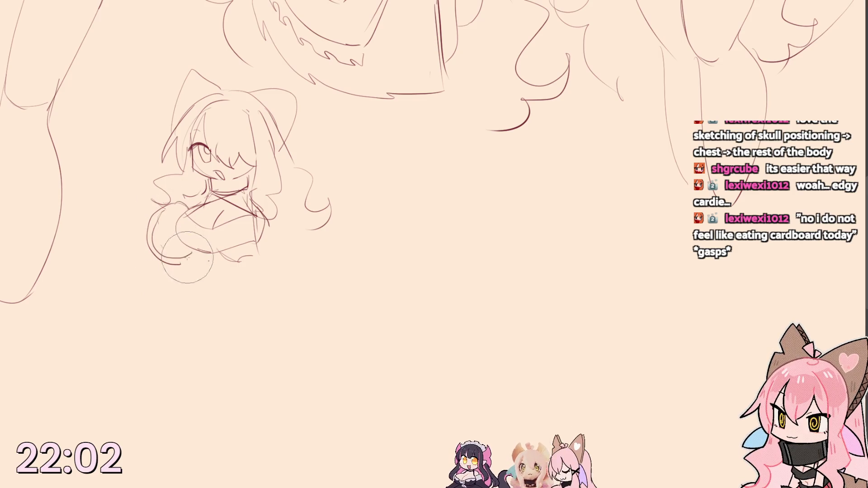
drag(217, 230, 265, 278)
drag(254, 203, 287, 247)
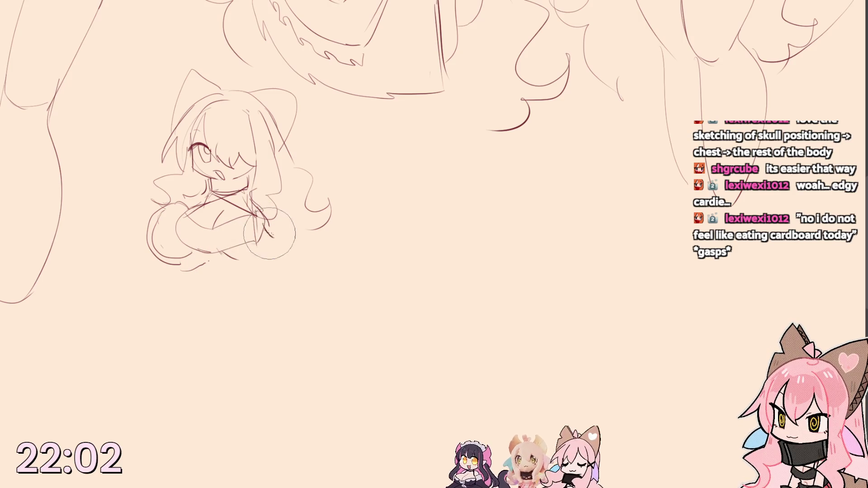
drag(321, 271, 316, 312)
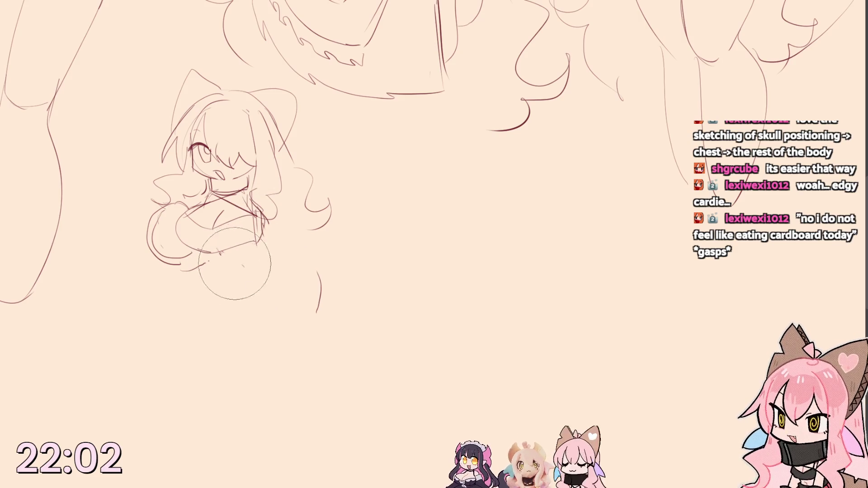
- Draw and rework a smooth curve from chest to hip and the line below the torso
drag(262, 224, 324, 285)
key(ctrl+z)
drag(264, 225, 318, 312)
drag(271, 227, 307, 332)
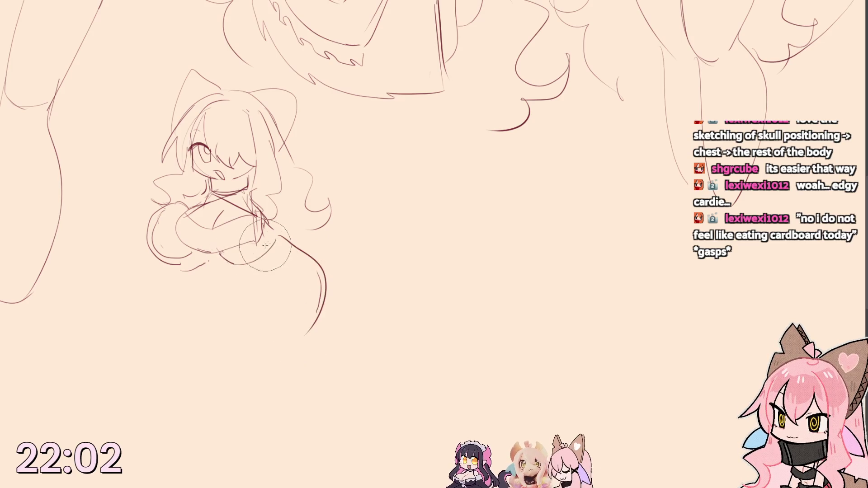
mouse_move(219, 258)
mouse_down()
mouse_move(197, 271)
mouse_move(217, 292)
mouse_move(258, 298)
mouse_move(291, 280)
mouse_move(271, 292)
mouse_move(318, 288)
mouse_up()
- Sketch the hip and thigh lines, then erase the lower and right thigh curves
mouse_move(241, 299)
mouse_down()
mouse_move(261, 336)
mouse_move(300, 333)
mouse_up()
mouse_move(202, 278)
mouse_down()
mouse_move(193, 318)
mouse_move(255, 341)
mouse_up()
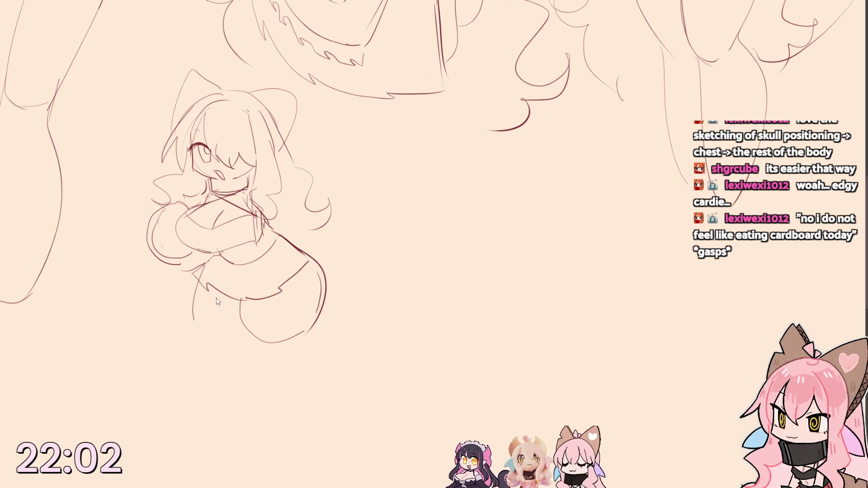
drag(202, 280, 215, 331)
mouse_move(245, 305)
mouse_down()
mouse_move(313, 333)
mouse_move(313, 421)
mouse_move(271, 381)
mouse_up()
drag(292, 407, 318, 394)
drag(258, 339, 312, 379)
drag(318, 252, 312, 339)
- Rework the chest strokes, reshape the hip and thigh curve and draw a lower leg line
mouse_move(271, 210)
mouse_down()
mouse_move(286, 257)
mouse_move(278, 231)
mouse_move(272, 252)
mouse_up()
mouse_move(244, 204)
mouse_down()
mouse_move(299, 264)
mouse_move(282, 247)
mouse_up()
mouse_move(265, 217)
mouse_down()
mouse_move(291, 258)
mouse_move(332, 292)
mouse_up()
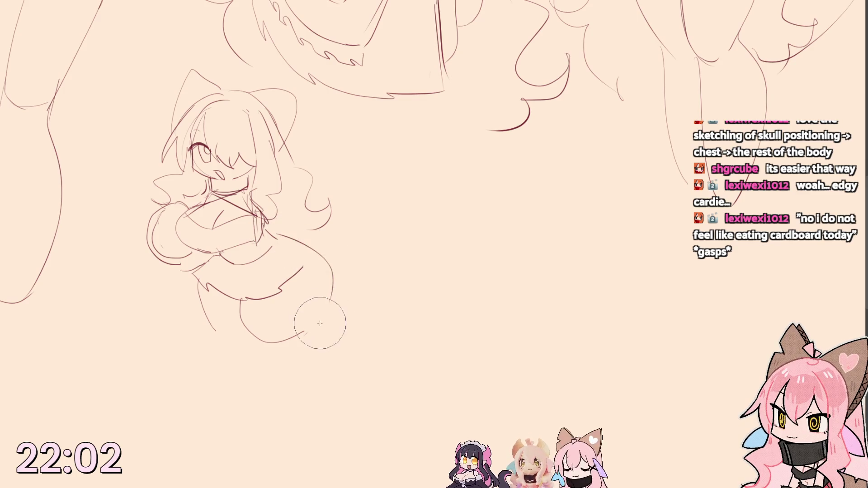
mouse_move(278, 236)
mouse_down()
mouse_move(330, 329)
mouse_move(271, 339)
mouse_up()
drag(333, 299, 225, 318)
mouse_move(245, 285)
mouse_down()
mouse_move(245, 309)
mouse_move(337, 306)
mouse_up()
drag(246, 302, 258, 401)
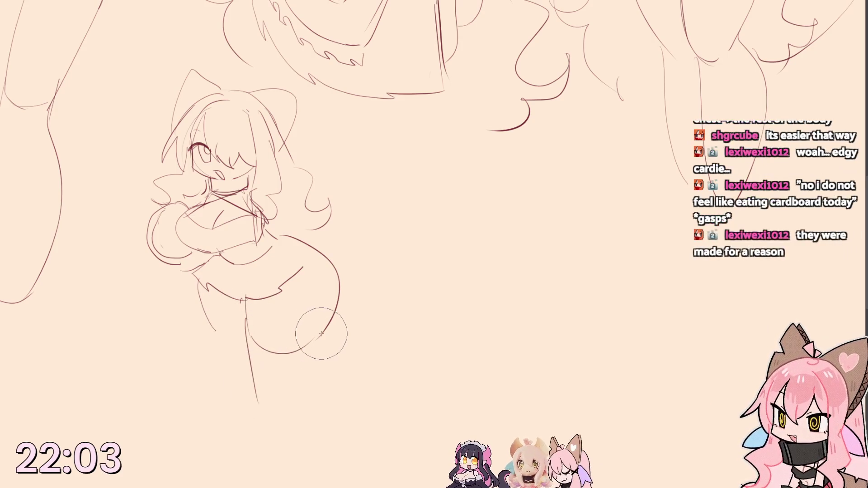
- Sketch the chibi's legs curving downward with a foot, undoing the upper hip curve
drag(313, 343, 288, 414)
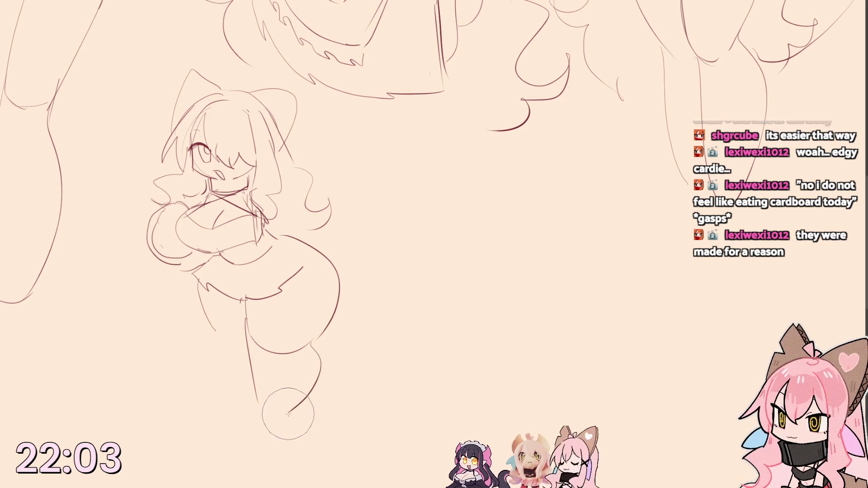
drag(319, 343, 292, 406)
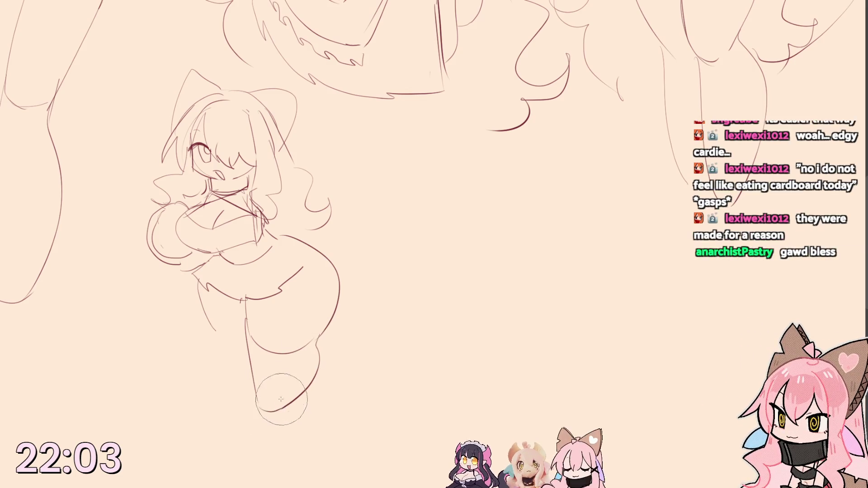
mouse_move(252, 379)
mouse_down()
mouse_move(298, 397)
mouse_move(261, 387)
mouse_up()
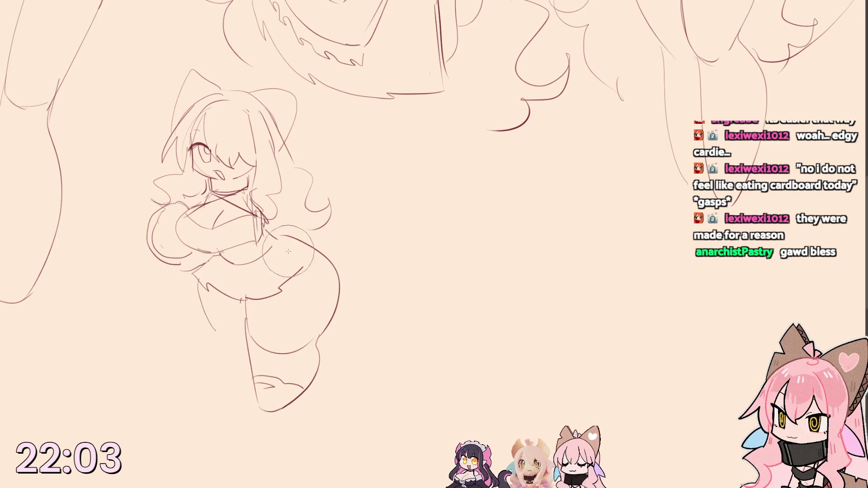
key(ctrl+z)
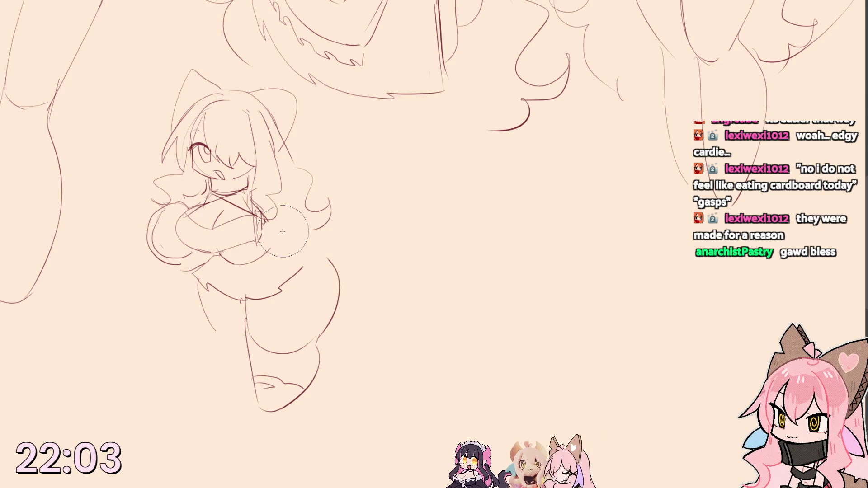
- Redraw curves around the chest and hips for the skirt and sketch the right arm
drag(291, 234, 237, 262)
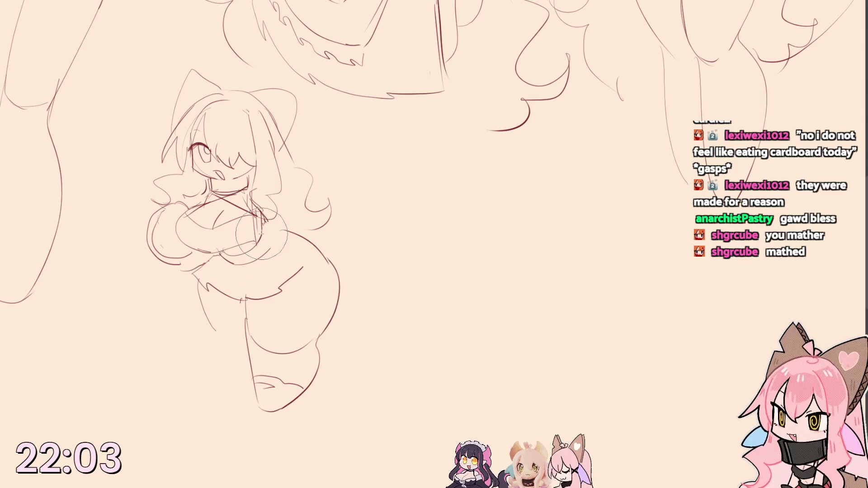
mouse_move(227, 252)
mouse_down()
mouse_move(291, 223)
mouse_move(291, 234)
mouse_up()
mouse_move(265, 264)
mouse_down()
mouse_move(326, 210)
mouse_move(326, 244)
mouse_up()
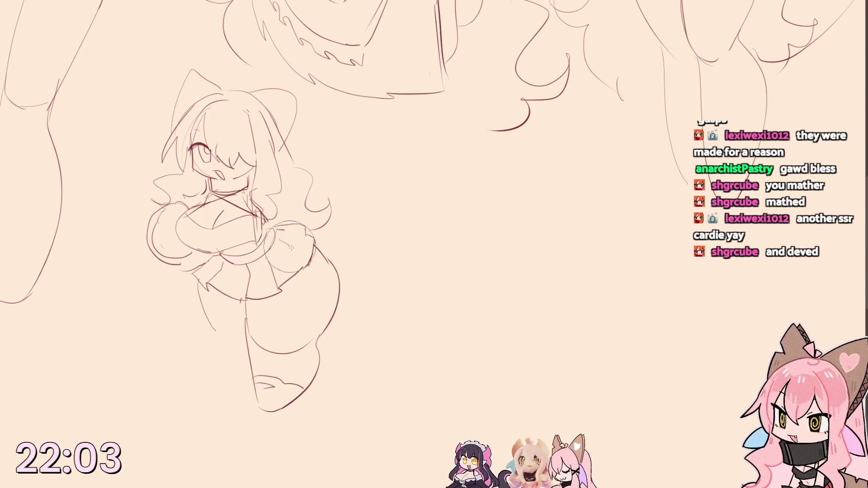
- Redraw the right arm, sketch the left arm and hand and outline the leg to the foot
drag(288, 245, 302, 214)
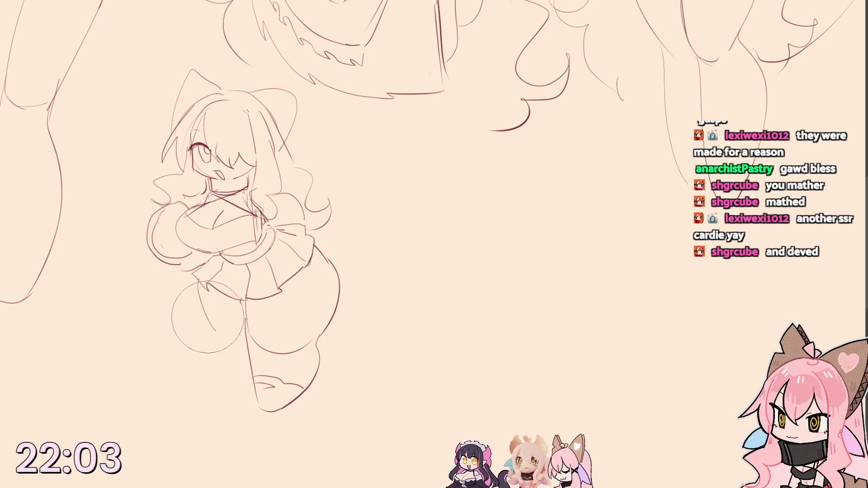
drag(210, 304, 212, 327)
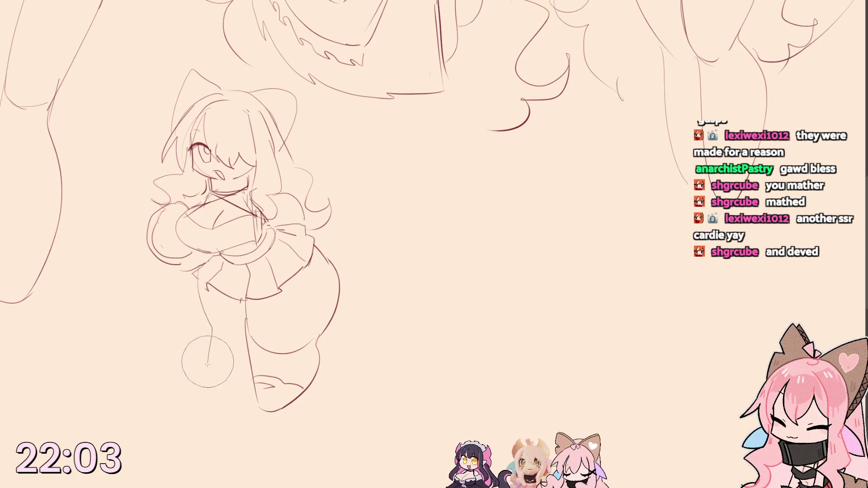
drag(202, 326, 252, 392)
drag(212, 300, 197, 271)
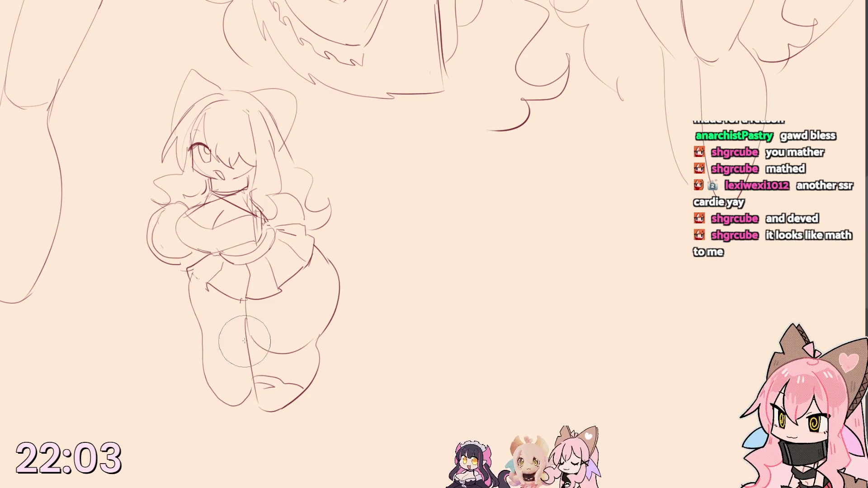
- Add long flowing hair out to both sides, a thigh curve and the legs and feet
mouse_move(318, 195)
mouse_down()
mouse_move(339, 190)
mouse_move(414, 265)
mouse_move(407, 319)
mouse_move(350, 308)
mouse_up()
mouse_move(166, 252)
mouse_down()
mouse_move(124, 309)
mouse_move(177, 325)
mouse_up()
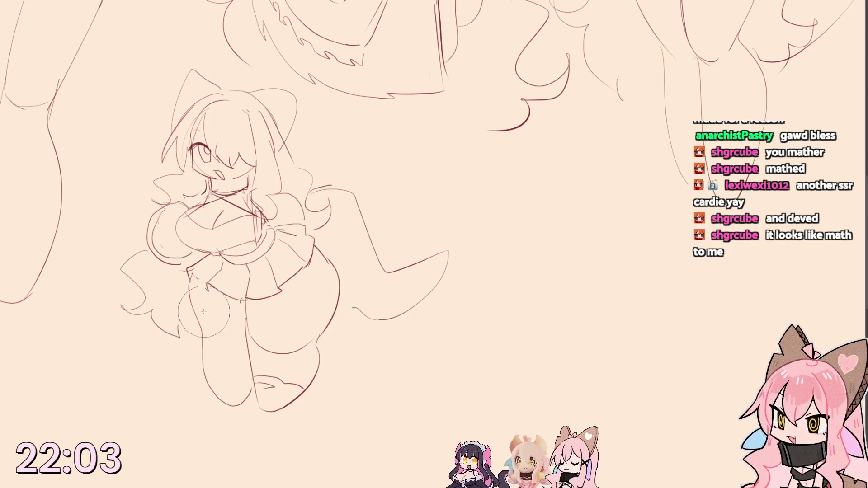
drag(244, 317, 327, 305)
drag(208, 384, 254, 388)
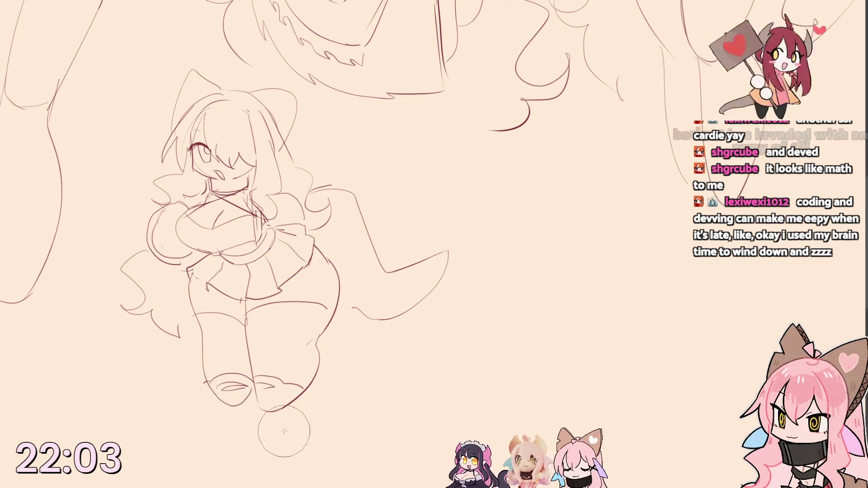
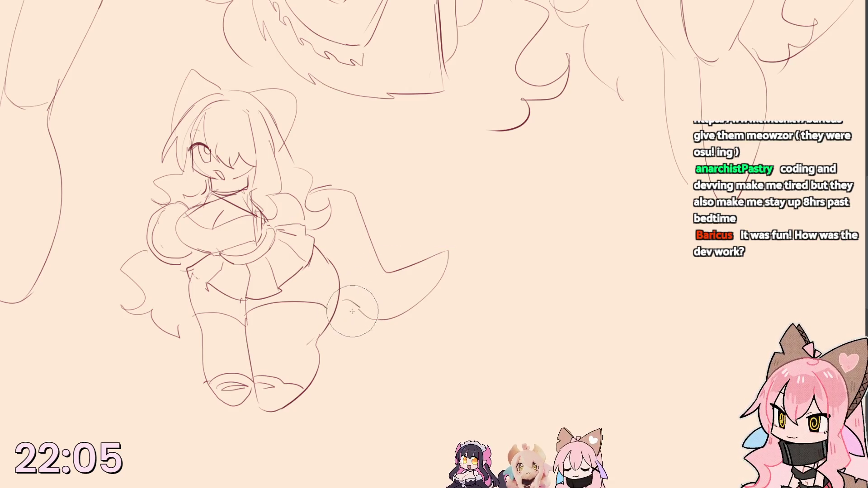
- Sketch a bow on the girl's chest after looking over the figure
mouse_move(494, 346)
mouse_down()
mouse_move(462, 356)
mouse_move(354, 326)
mouse_up()
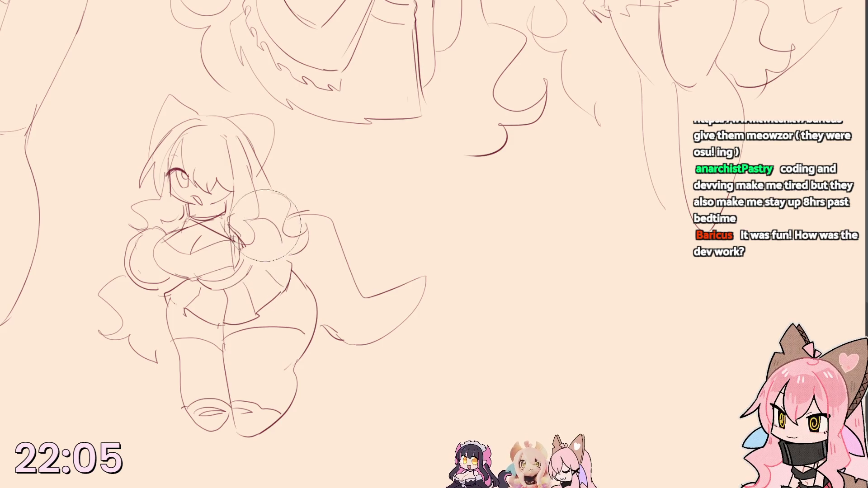
drag(291, 234, 268, 261)
drag(258, 203, 292, 251)
drag(231, 203, 271, 251)
drag(299, 223, 286, 245)
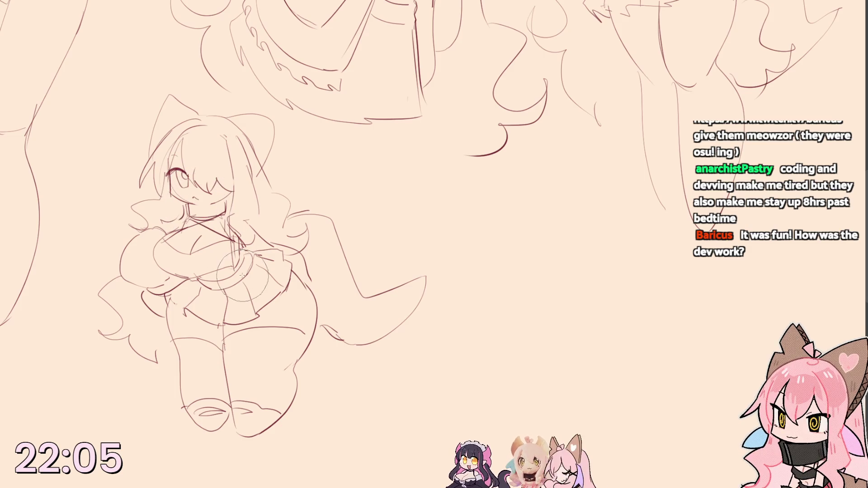
- Draw long curly hair strands flowing down past the legs on both sides
mouse_move(374, 328)
mouse_down()
mouse_move(303, 332)
mouse_move(321, 332)
mouse_up()
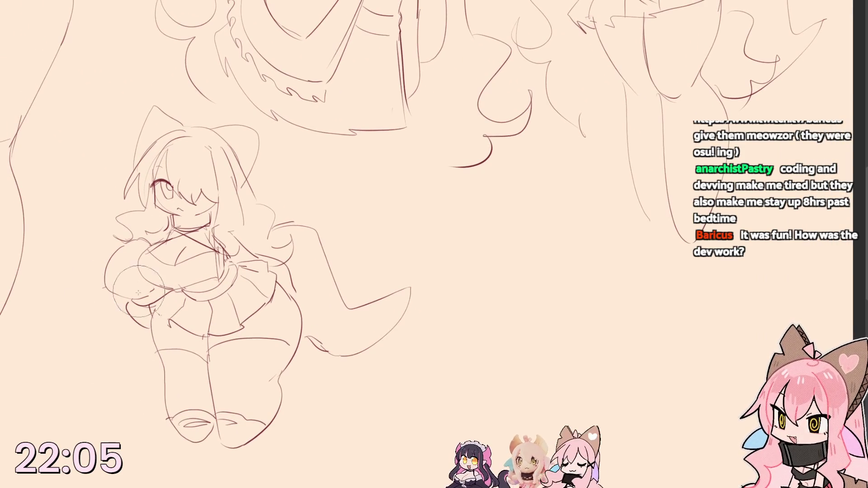
mouse_move(126, 317)
mouse_down()
mouse_move(78, 381)
mouse_move(48, 400)
mouse_move(114, 442)
mouse_up()
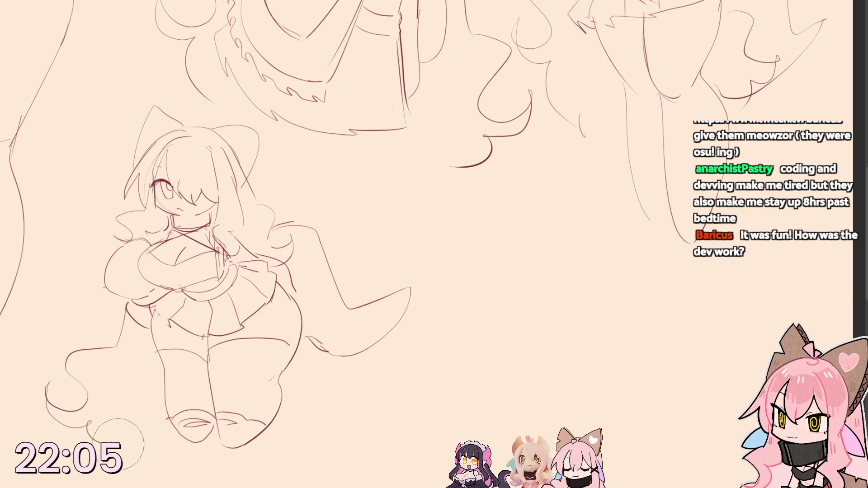
drag(67, 399, 37, 430)
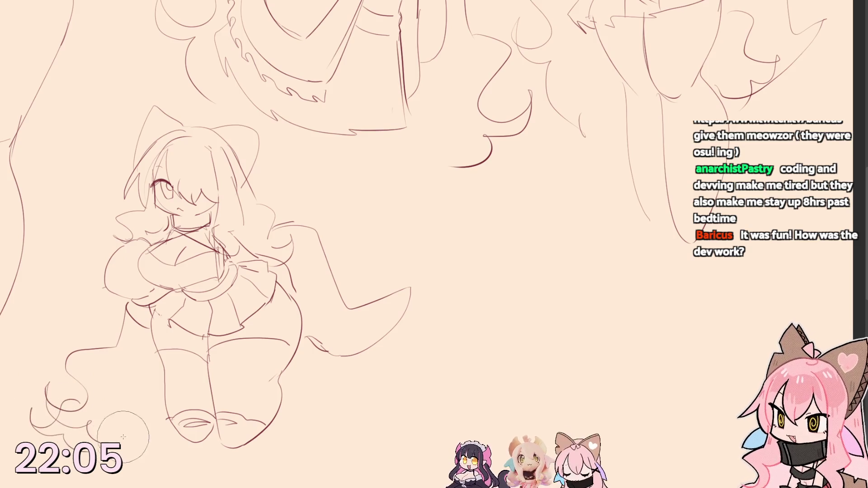
drag(112, 434, 122, 430)
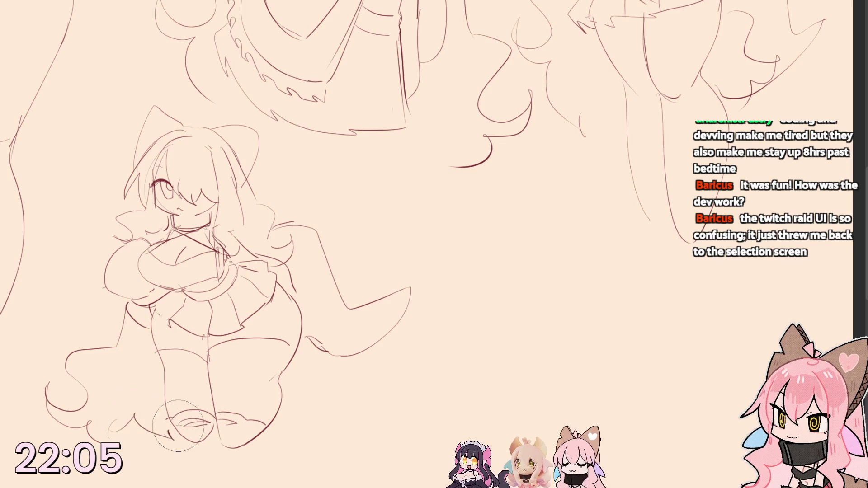
mouse_move(296, 358)
mouse_down()
mouse_move(339, 380)
mouse_move(360, 413)
mouse_move(318, 434)
mouse_up()
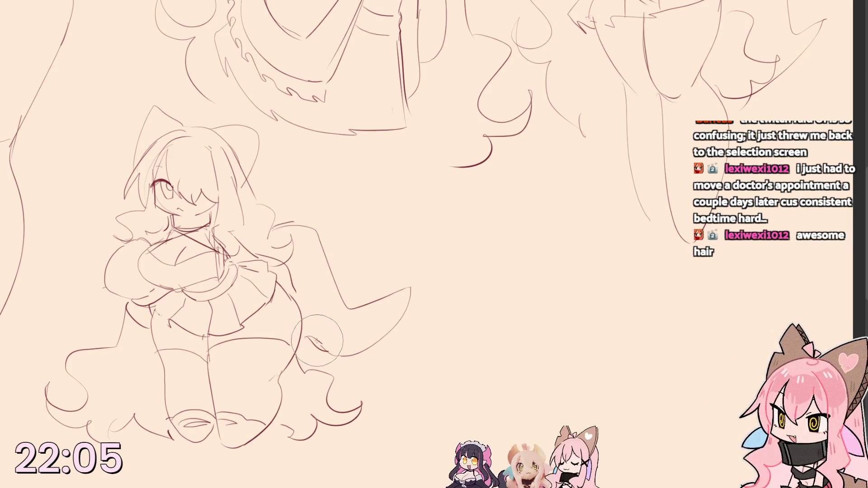
- Undo the hair strands and redraw the curls around the hips, legs and right shoulder
key(ctrl+z)
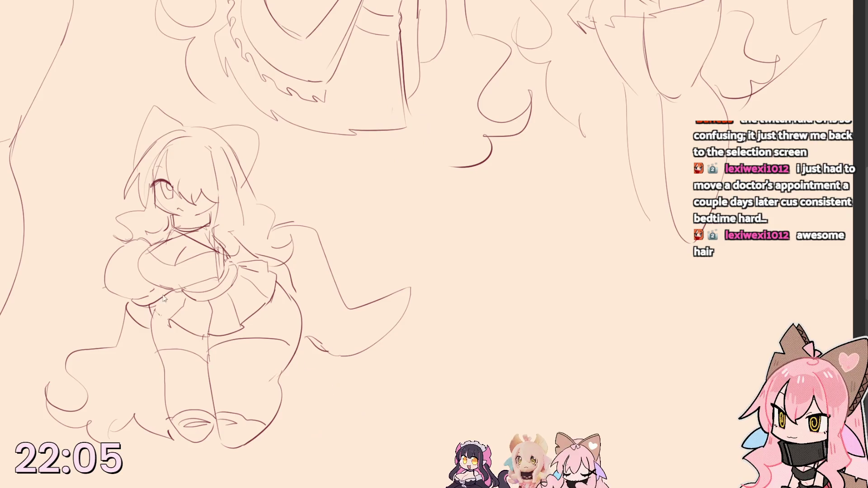
key(ctrl+z)
drag(98, 318, 110, 383)
mouse_move(104, 335)
mouse_down()
mouse_move(76, 360)
mouse_move(119, 435)
mouse_move(141, 414)
mouse_up()
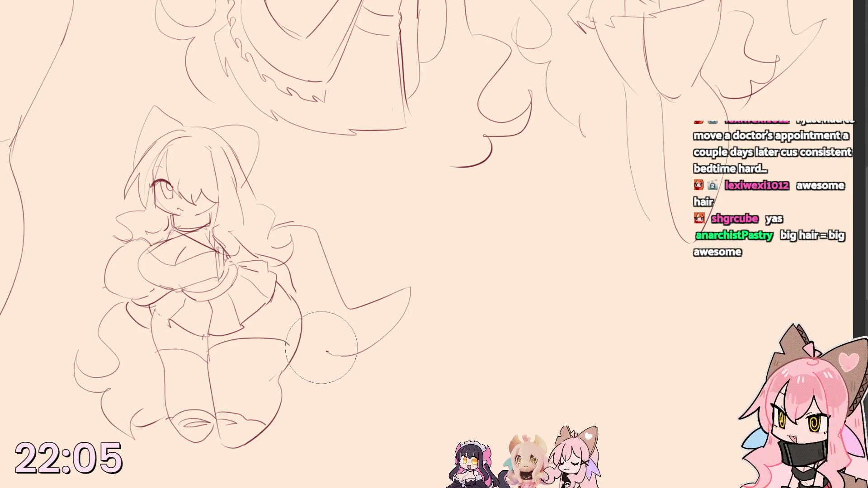
mouse_move(304, 320)
mouse_down()
mouse_move(354, 393)
mouse_move(332, 435)
mouse_move(285, 420)
mouse_move(304, 432)
mouse_up()
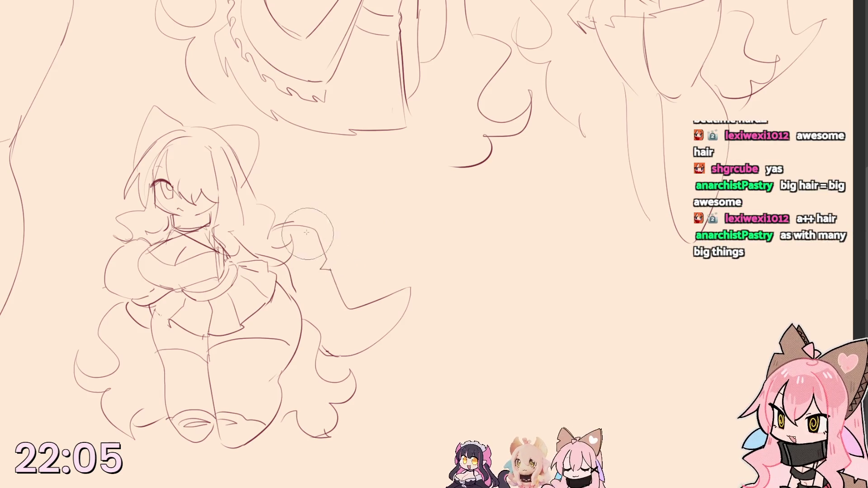
drag(292, 224, 315, 245)
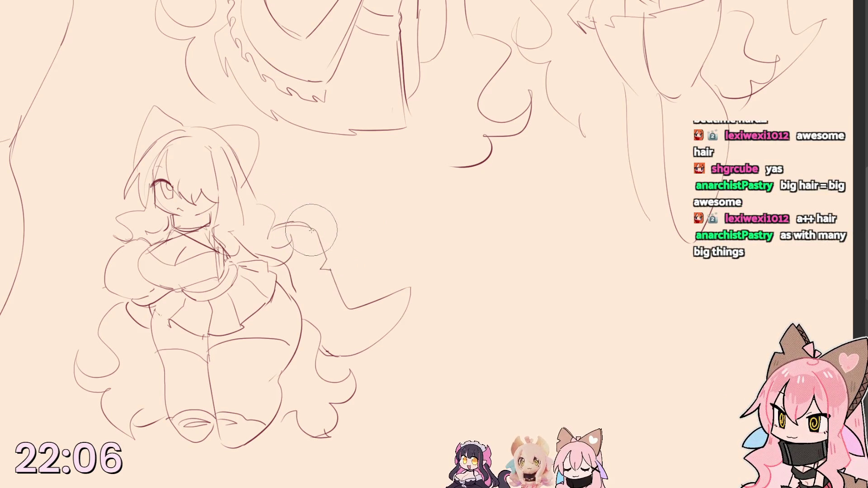
- Sketch an arm and hand reaching out to the right with rounded hip strokes
mouse_move(285, 298)
mouse_down()
mouse_move(245, 285)
mouse_move(292, 272)
mouse_move(298, 353)
mouse_up()
drag(258, 258, 280, 298)
drag(271, 258, 299, 353)
mouse_move(265, 251)
mouse_down()
mouse_move(326, 272)
mouse_move(292, 298)
mouse_move(290, 350)
mouse_move(217, 350)
mouse_up()
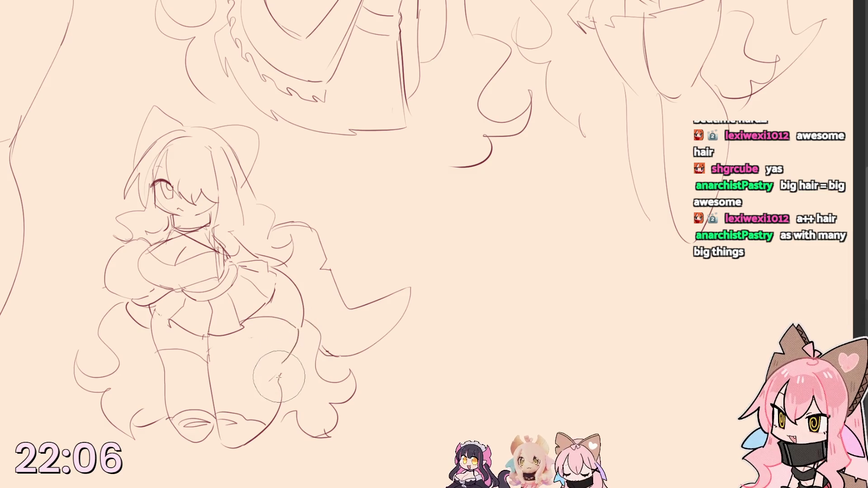
- With a smaller brush, darken the right leg outline and draw a tall line left of the figure
key(bracketleft)
drag(282, 364, 270, 406)
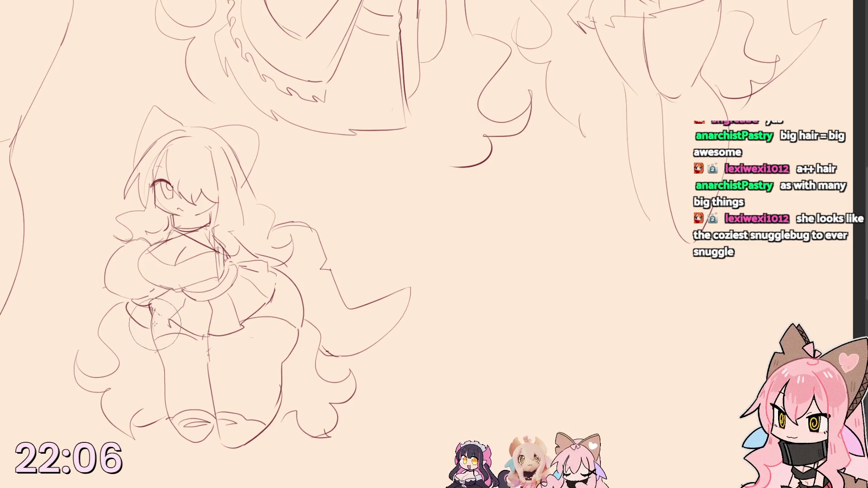
mouse_move(95, 124)
mouse_down()
mouse_move(71, 178)
mouse_move(73, 437)
mouse_up()
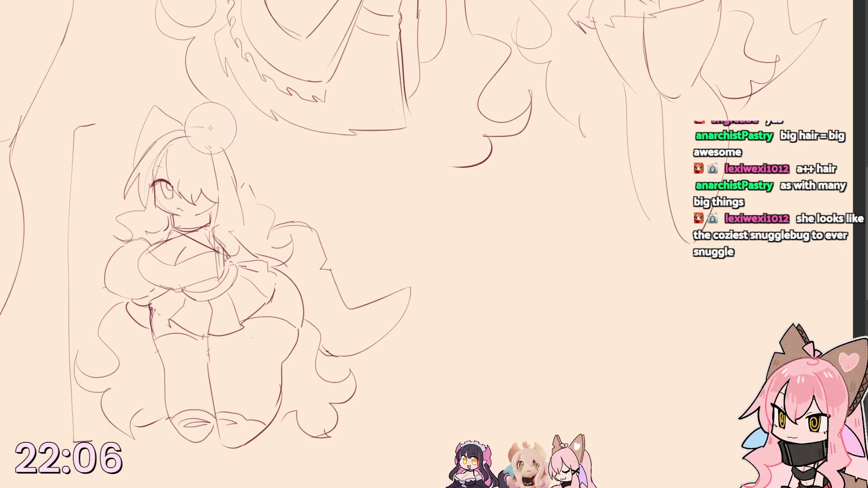
- Redraw the right cat ear, add a curled strand atop the head, and write a 'c' beside her
drag(216, 126, 237, 182)
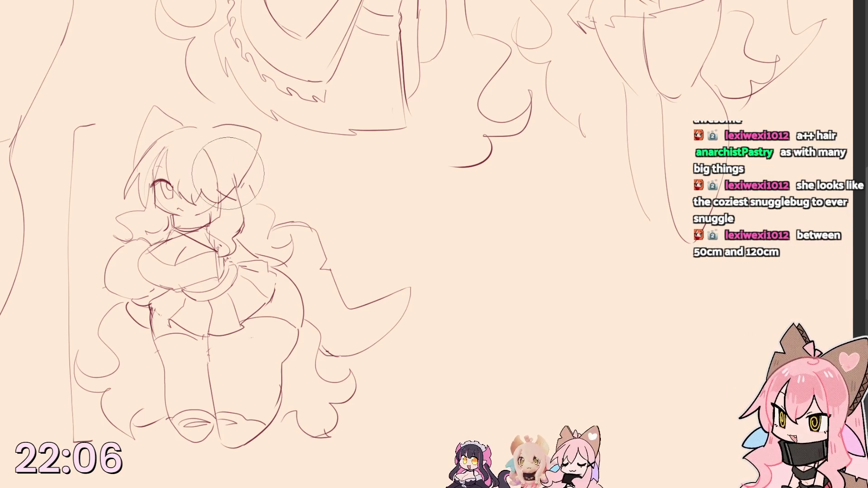
drag(200, 128, 195, 106)
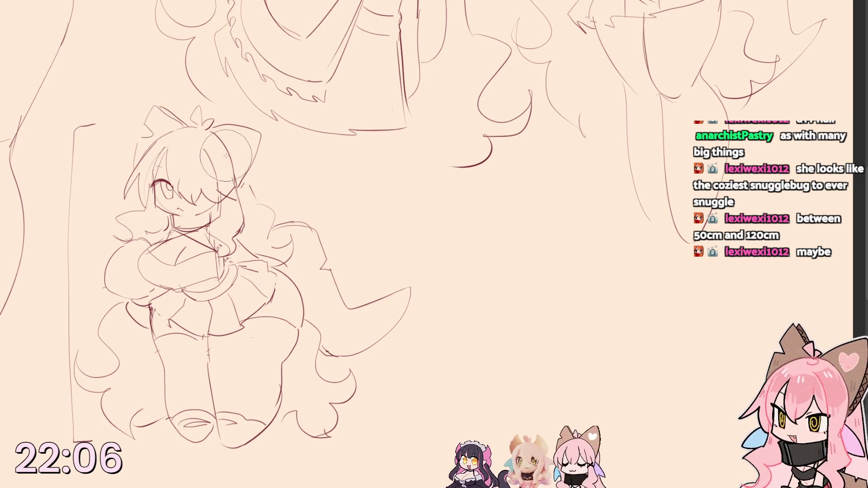
drag(199, 247, 218, 250)
mouse_move(82, 259)
mouse_down()
mouse_move(88, 274)
mouse_move(106, 275)
mouse_move(84, 236)
mouse_up()
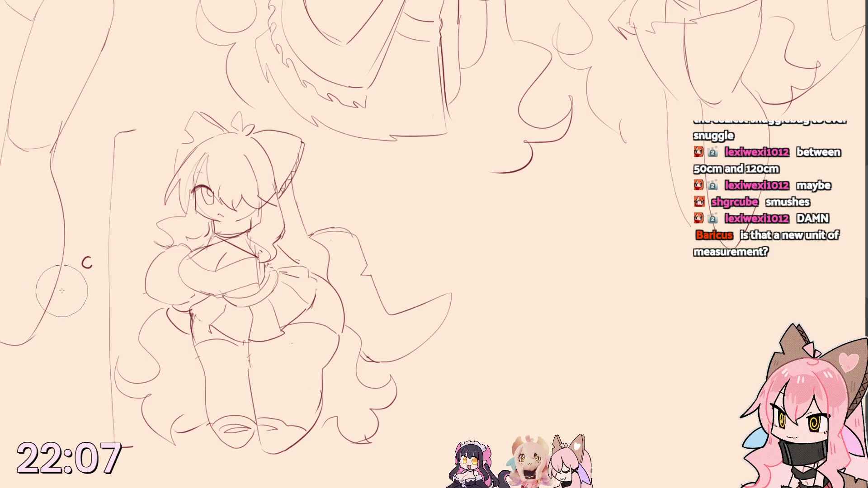
- Lasso the figure and tall line to a new spot, then write 299792458 m/s beneath the 'c'
drag(76, 264, 134, 100)
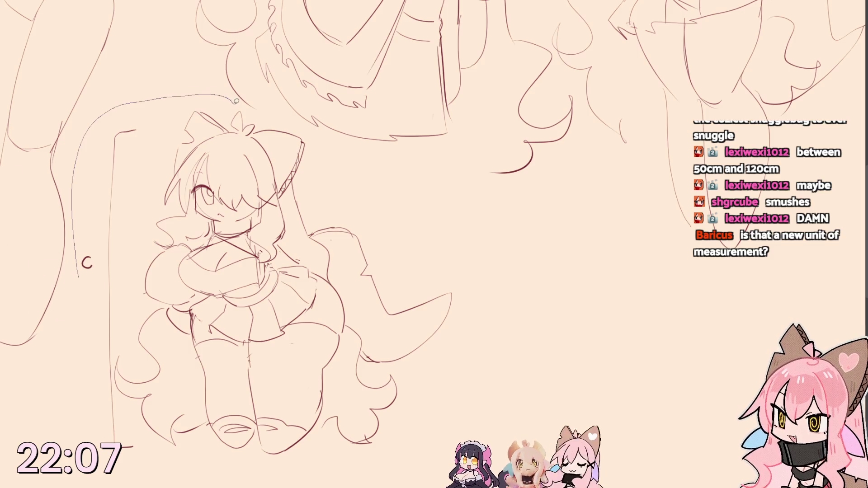
drag(236, 101, 81, 421)
drag(245, 136, 305, 138)
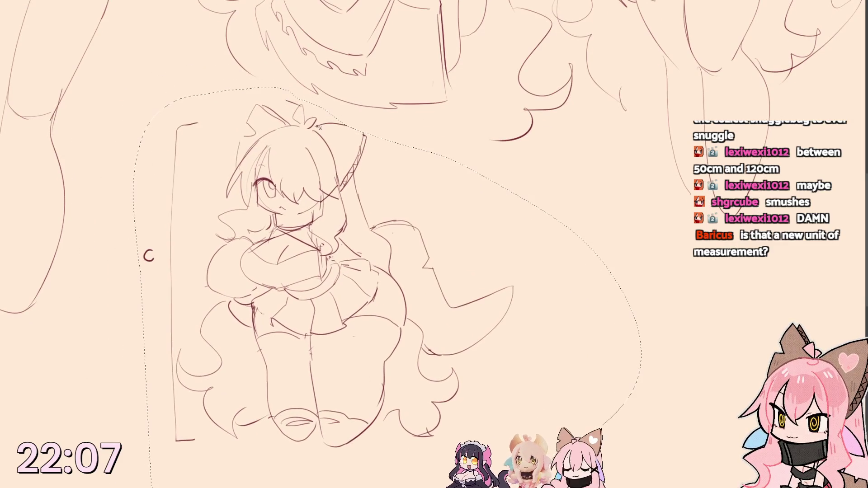
mouse_move(335, 97)
mouse_down()
mouse_move(313, 87)
mouse_move(344, 128)
mouse_up()
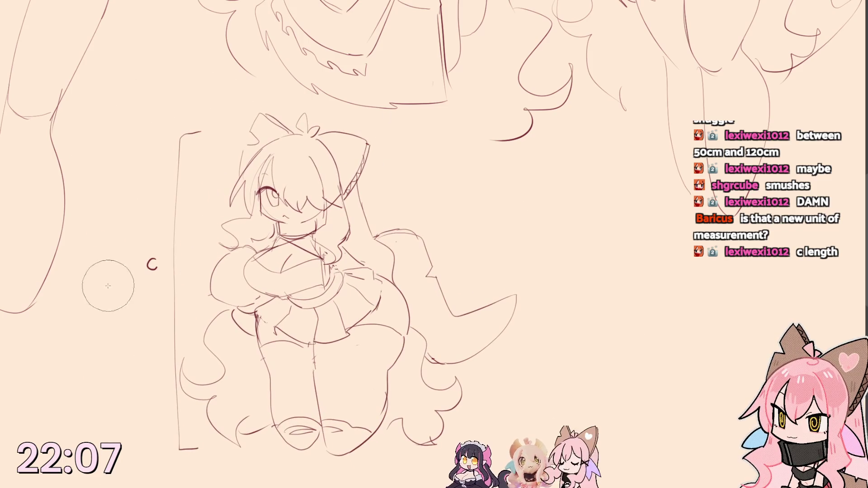
mouse_move(89, 292)
mouse_down()
mouse_move(103, 302)
mouse_move(151, 295)
mouse_move(148, 302)
mouse_move(172, 309)
mouse_up()
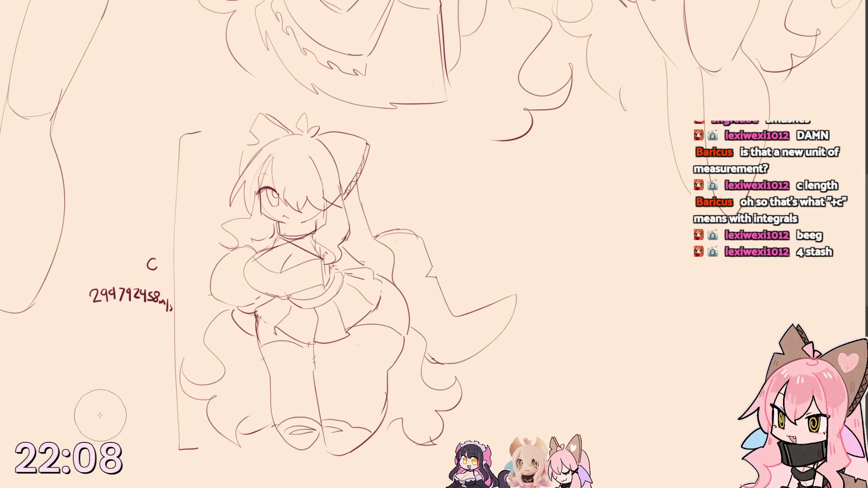
drag(380, 224, 249, 252)
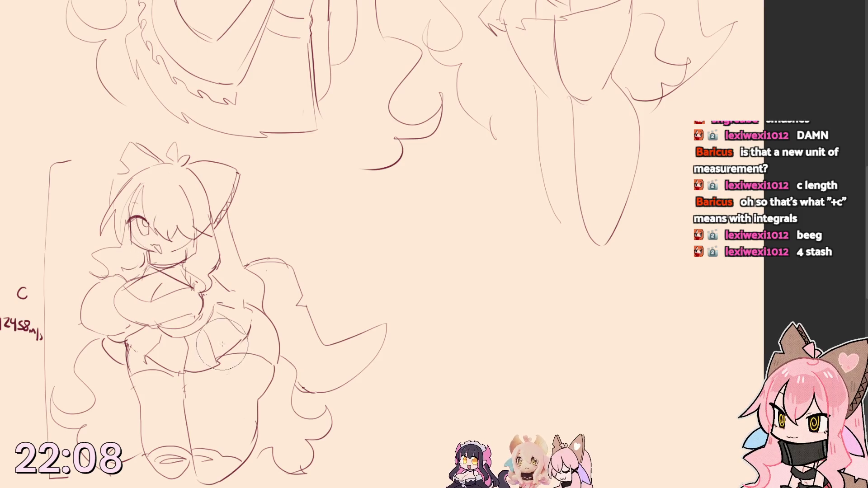
scroll(218, 305, down, 3)
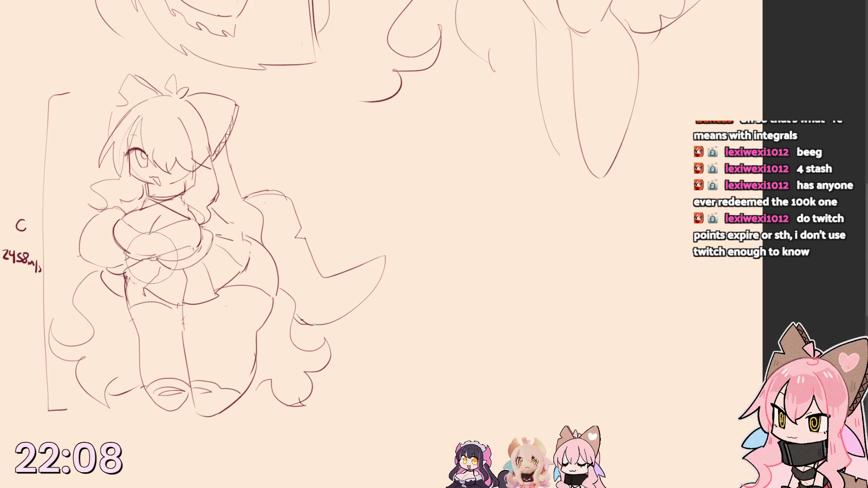
- Redraw the left and right chest curves into rounder shapes
mouse_move(175, 247)
mouse_down()
mouse_move(203, 258)
mouse_move(164, 264)
mouse_move(140, 234)
mouse_up()
drag(146, 191, 102, 247)
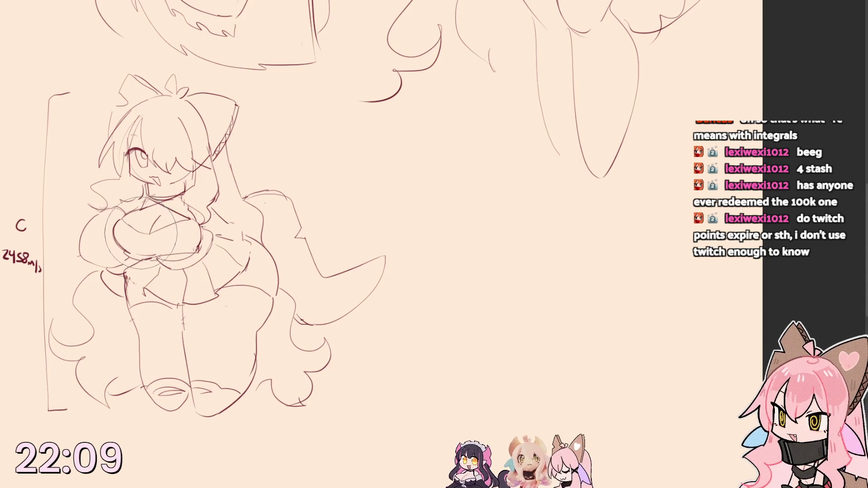
drag(140, 190, 95, 254)
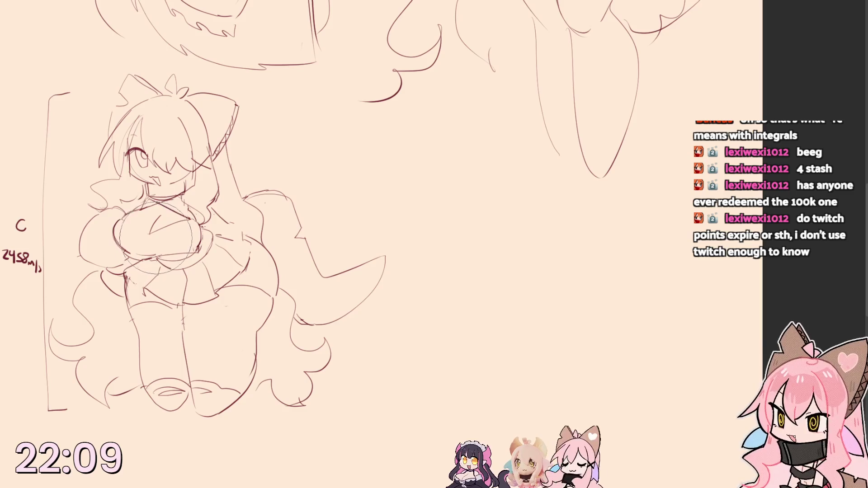
drag(179, 193, 207, 254)
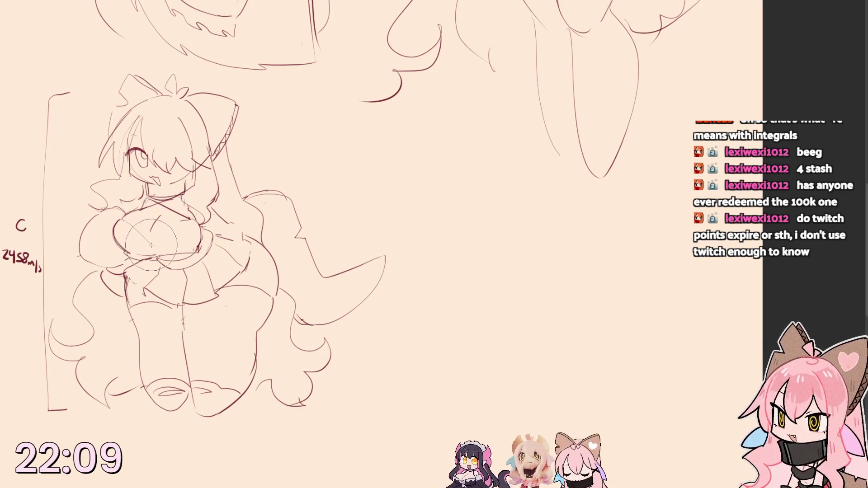
mouse_move(175, 198)
mouse_down()
mouse_move(206, 219)
mouse_move(198, 245)
mouse_up()
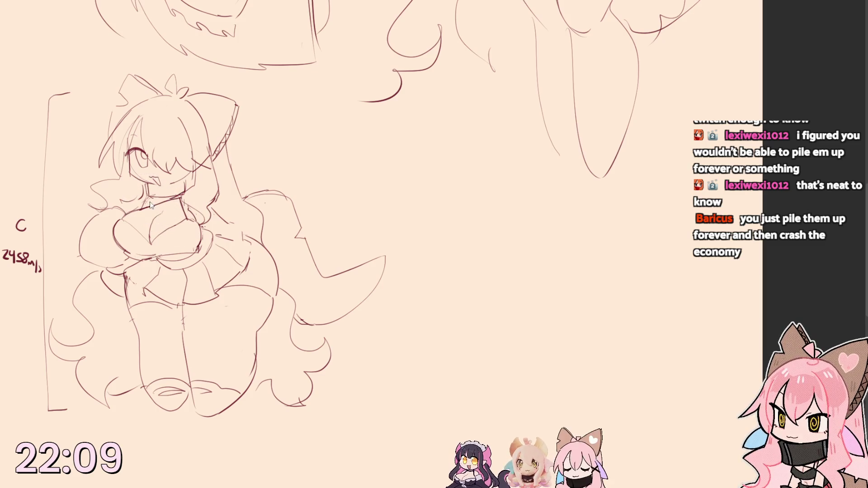
drag(170, 219, 217, 241)
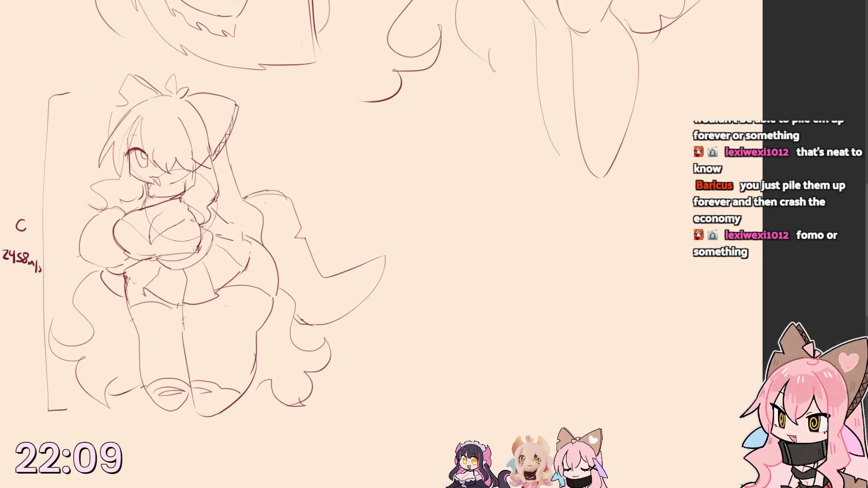
- Rework the lower chest lines and tidy the lines around the face and left chest
drag(151, 260, 217, 223)
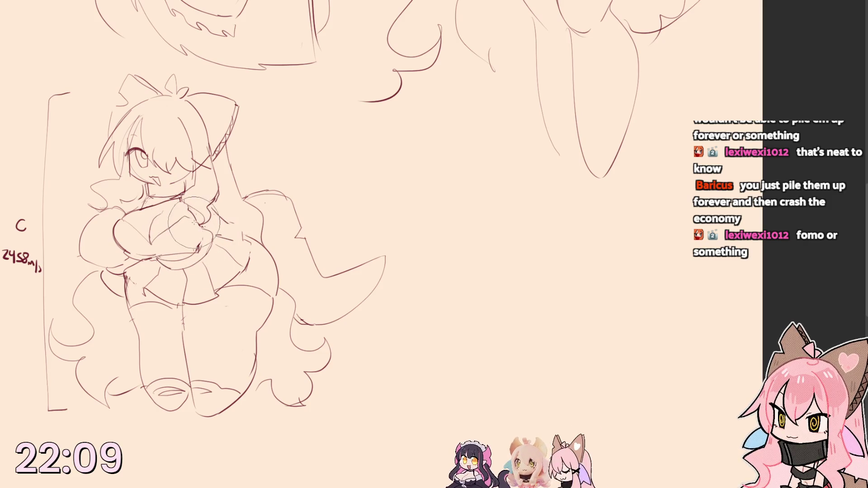
drag(196, 234, 201, 239)
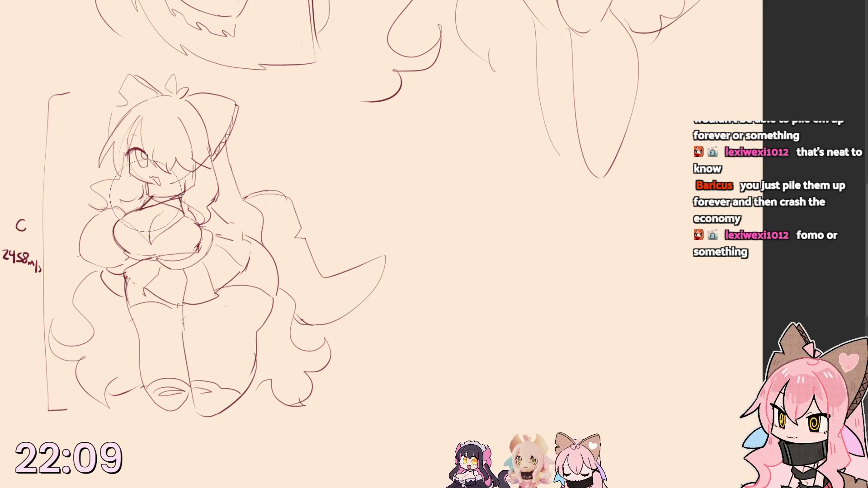
drag(139, 186, 129, 206)
mouse_move(129, 169)
mouse_down()
mouse_move(169, 190)
mouse_move(169, 177)
mouse_move(136, 224)
mouse_up()
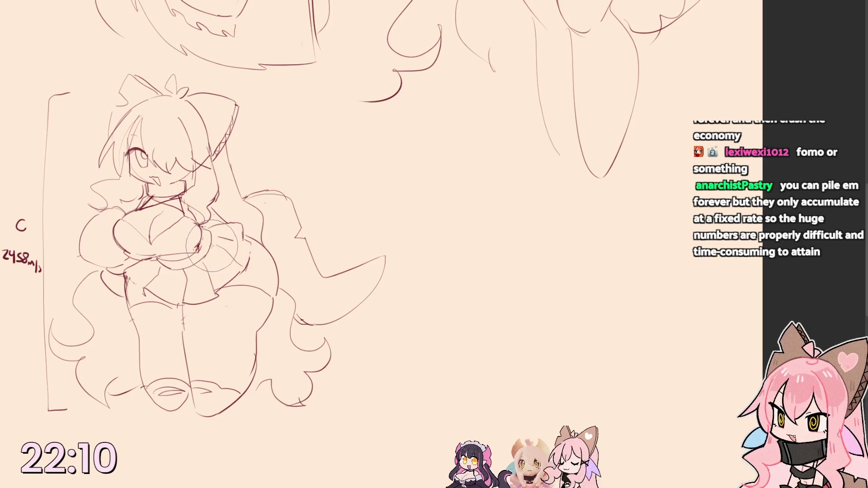
- Try a bow over the chest and skirt, then undo it
drag(241, 207, 262, 237)
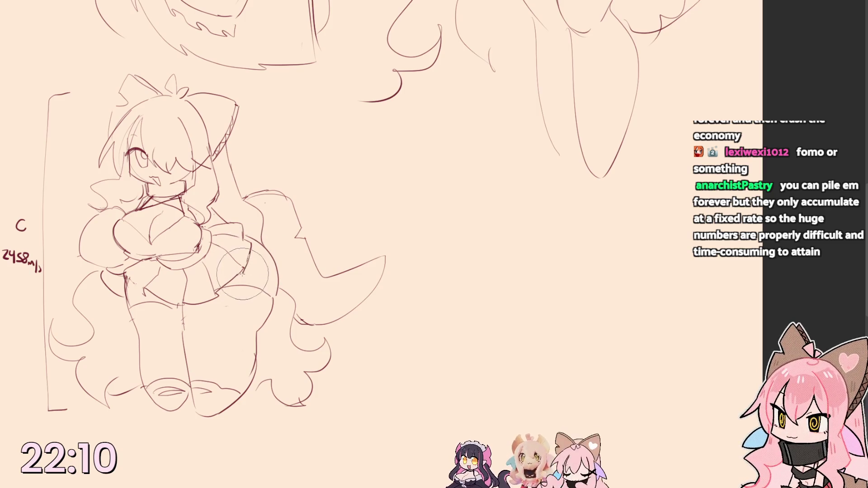
mouse_move(261, 244)
mouse_down()
mouse_move(214, 211)
mouse_move(190, 244)
mouse_up()
drag(217, 197, 237, 248)
key(ctrl+z)
key(ctrl+z)
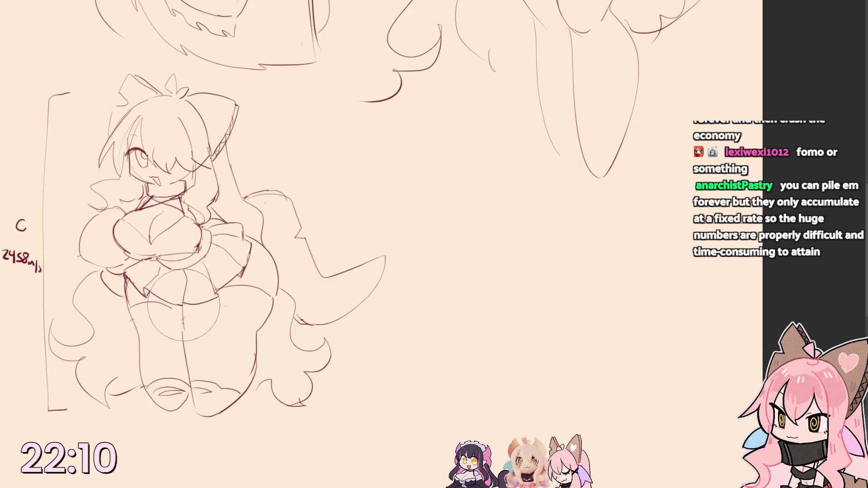
- Sketch an oval belly outline with a navel and waistline
drag(158, 258, 207, 298)
mouse_move(206, 253)
mouse_down()
mouse_move(183, 275)
mouse_move(204, 288)
mouse_up()
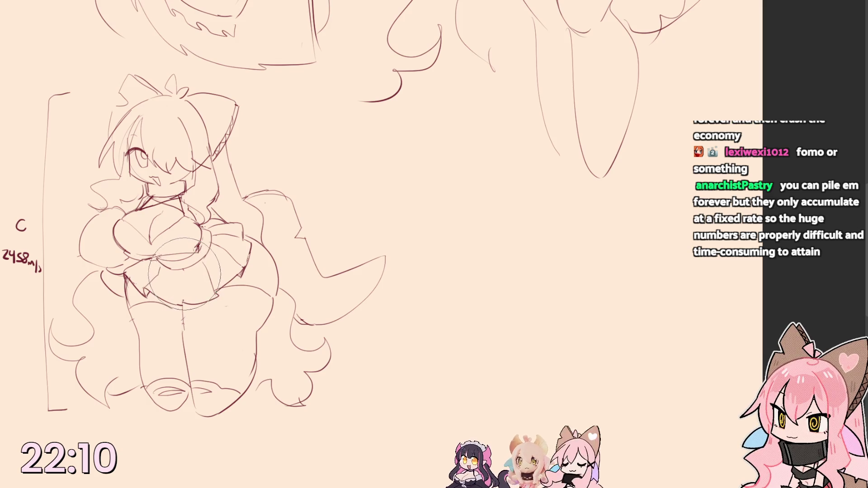
mouse_move(176, 261)
mouse_down()
mouse_move(206, 299)
mouse_move(182, 305)
mouse_up()
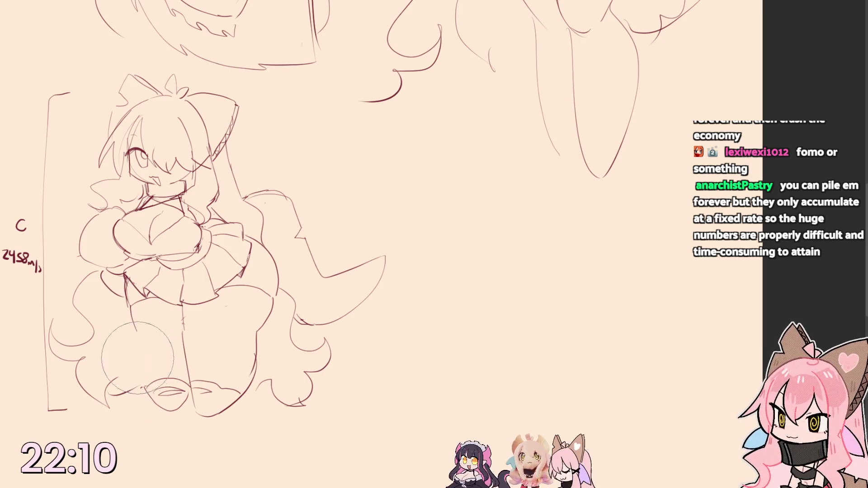
- Rework the crossed arms and the hip lines around them
drag(102, 272, 156, 299)
mouse_move(99, 258)
mouse_down()
mouse_move(124, 285)
mouse_move(156, 298)
mouse_up()
mouse_move(102, 285)
mouse_down()
mouse_move(156, 245)
mouse_move(153, 237)
mouse_move(153, 258)
mouse_move(159, 224)
mouse_up()
drag(98, 268, 146, 234)
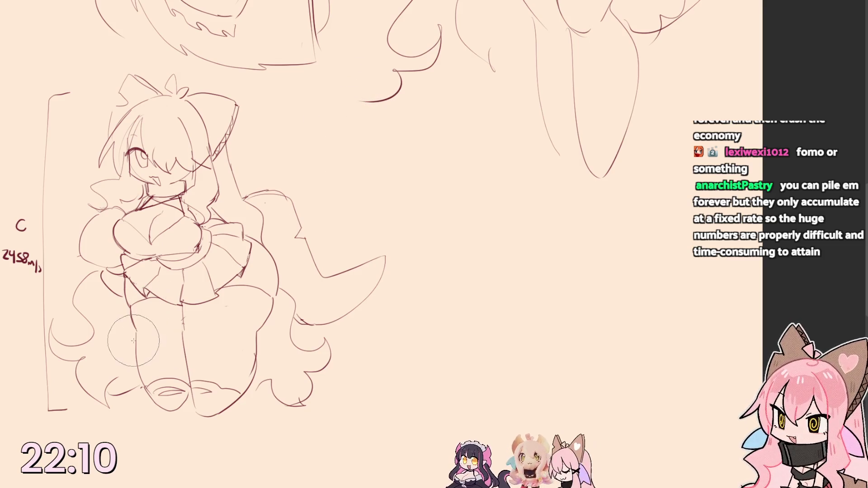
drag(169, 299, 159, 319)
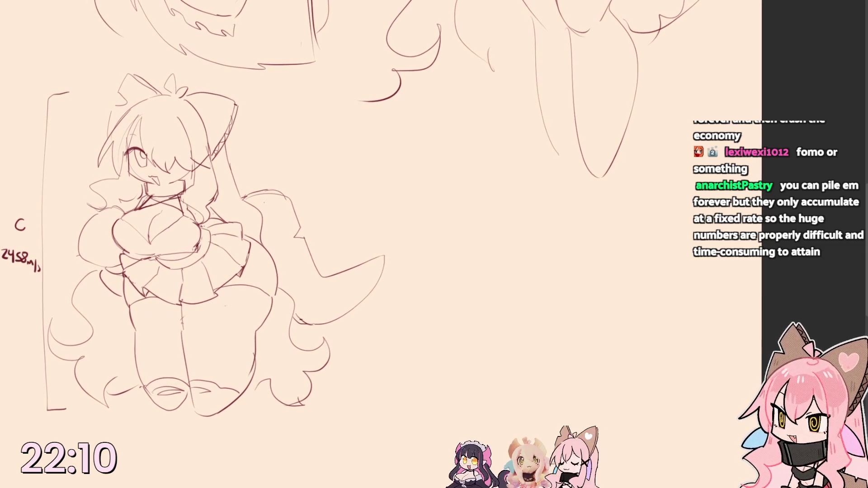
- Erase the old legs, redraw the left leg, and give both feet rounded boot outlines
mouse_move(102, 352)
mouse_down()
mouse_move(135, 326)
mouse_move(163, 394)
mouse_move(170, 375)
mouse_up()
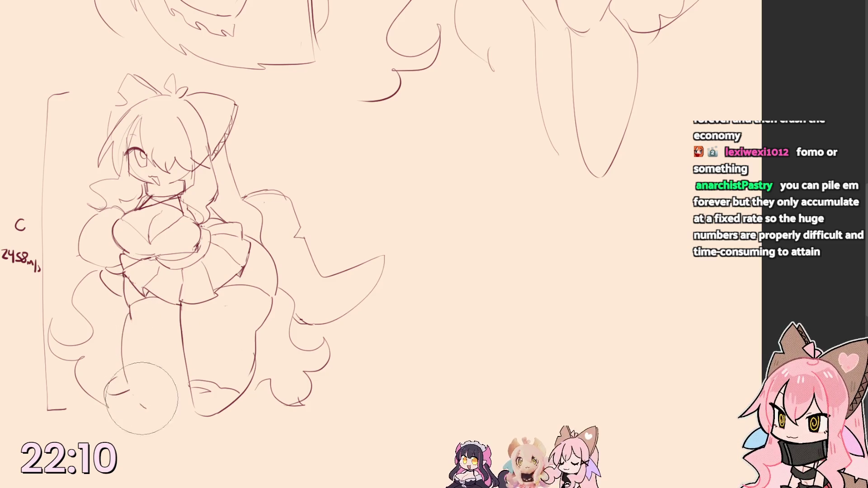
drag(123, 290, 166, 411)
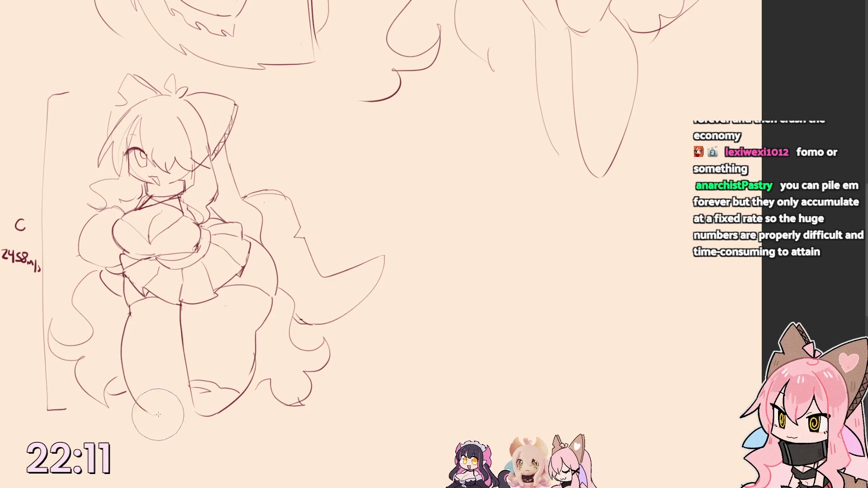
key(ctrl+z)
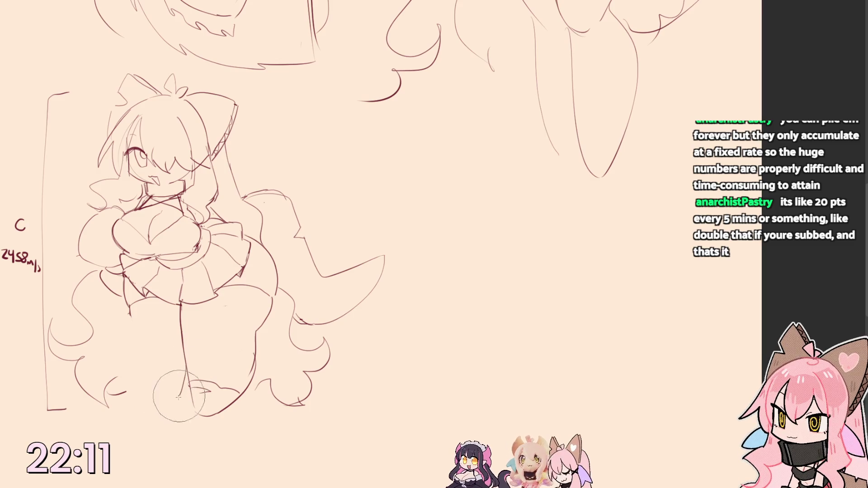
drag(133, 298, 127, 384)
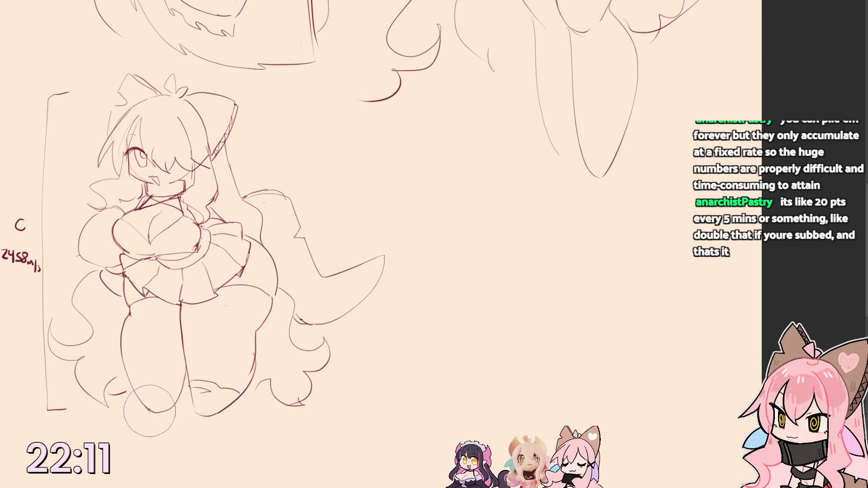
mouse_move(155, 380)
mouse_down()
mouse_move(182, 389)
mouse_move(142, 393)
mouse_up()
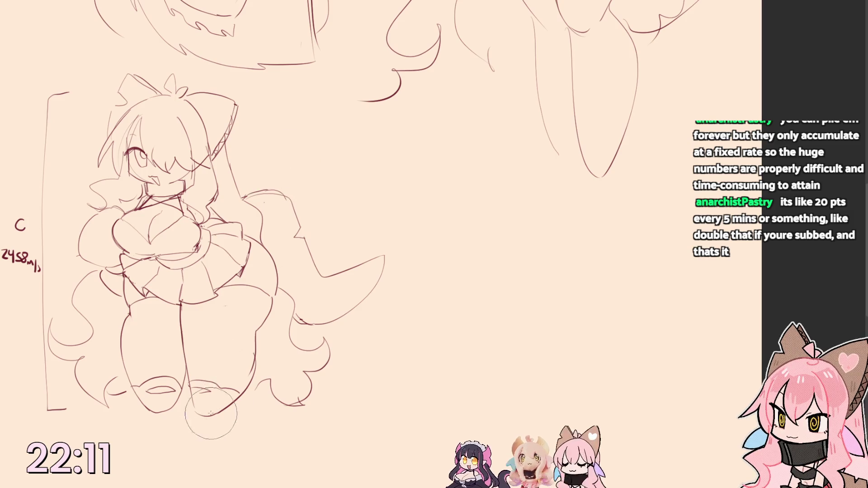
mouse_move(194, 390)
mouse_down()
mouse_move(251, 380)
mouse_move(199, 386)
mouse_move(224, 390)
mouse_up()
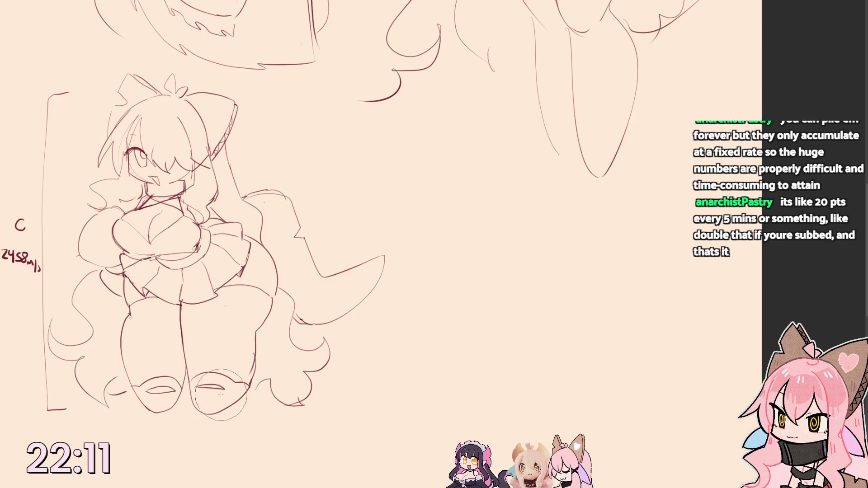
- Redraw the right leg and rework the hip and thigh into fuller shapes
mouse_move(255, 330)
mouse_down()
mouse_move(267, 305)
mouse_move(251, 369)
mouse_up()
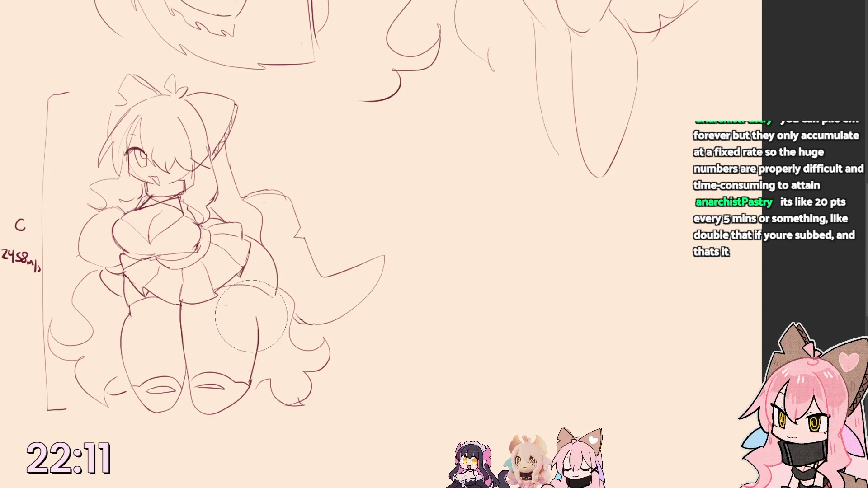
drag(233, 368, 275, 295)
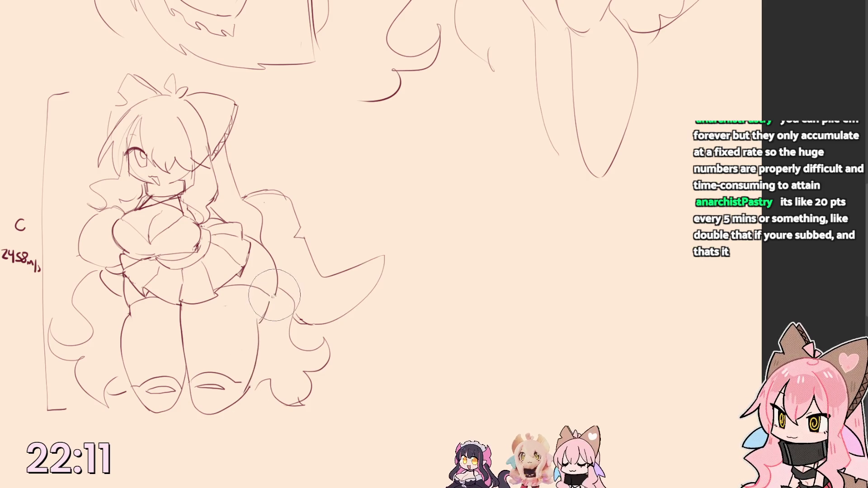
mouse_move(246, 404)
mouse_down()
mouse_move(271, 289)
mouse_move(285, 268)
mouse_move(250, 228)
mouse_move(271, 299)
mouse_up()
mouse_move(244, 210)
mouse_down()
mouse_move(271, 299)
mouse_move(239, 298)
mouse_up()
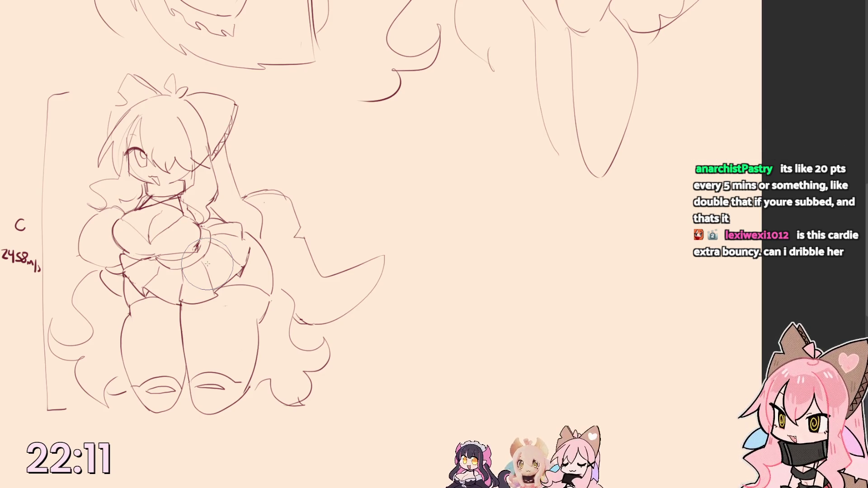
- Repeatedly attempt a guide circle around the top of the head, undoing each try
drag(125, 84, 129, 86)
key(ctrl+z)
drag(102, 131, 99, 159)
key(ctrl+z)
drag(136, 89, 132, 91)
key(ctrl+z)
mouse_move(108, 119)
mouse_down()
mouse_move(103, 151)
mouse_move(108, 142)
mouse_up()
key(ctrl+z)
key(ctrl+z)
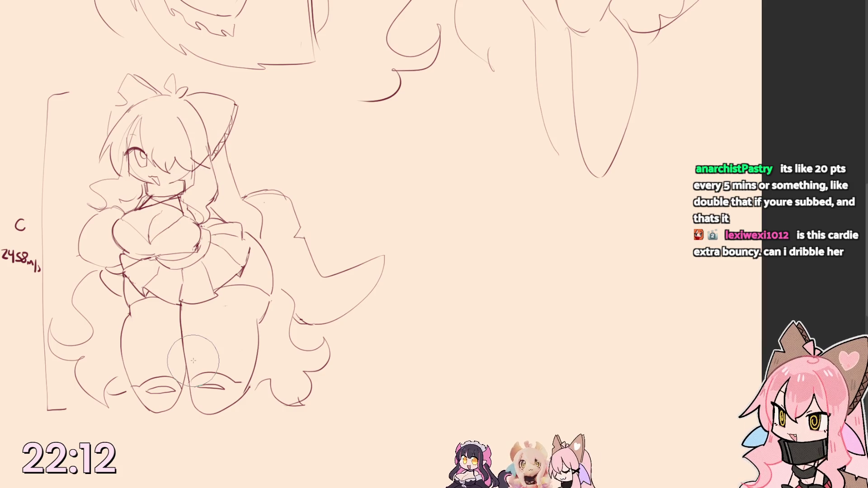
mouse_move(129, 76)
mouse_down()
mouse_move(160, 91)
mouse_move(141, 117)
mouse_move(173, 178)
mouse_up()
key(ctrl+z)
key(ctrl+z)
key(ctrl+z)
- Redraw the head circle as an arc around the upper-left of the head
drag(125, 96, 95, 153)
key(ctrl+z)
drag(139, 114, 98, 160)
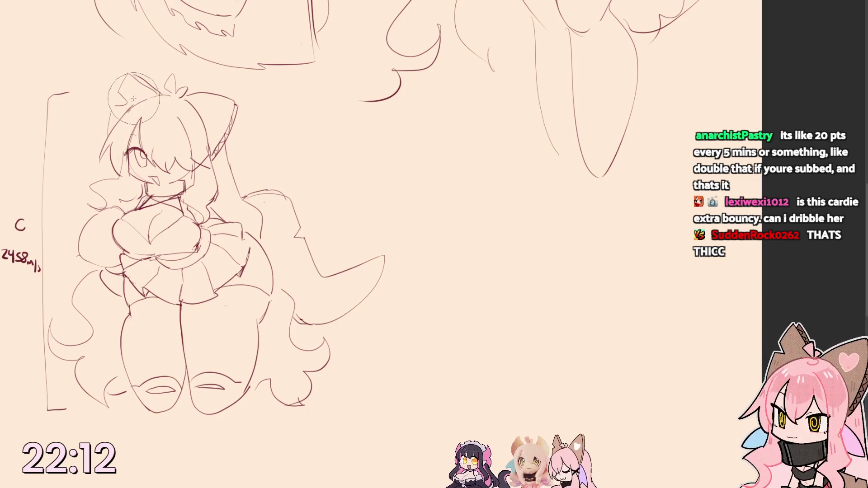
drag(137, 99, 76, 161)
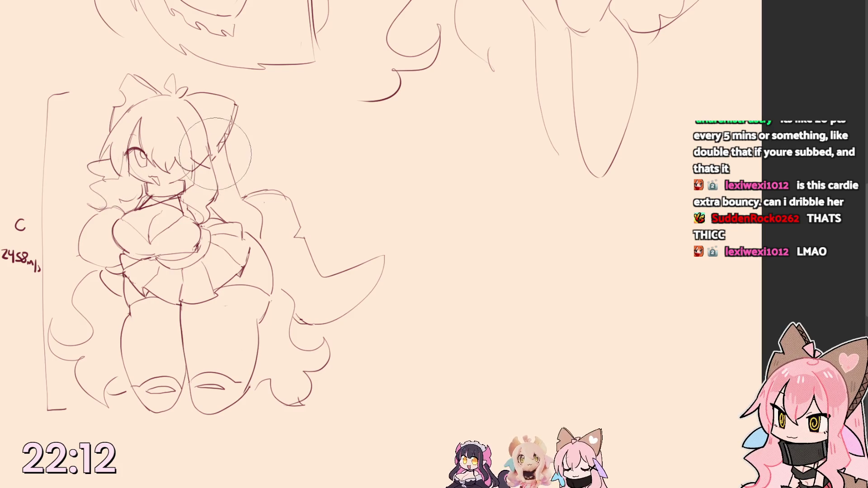
- Erase the head's right side and draw a taller cat ear with a fluffy shape beside it
drag(219, 155, 232, 100)
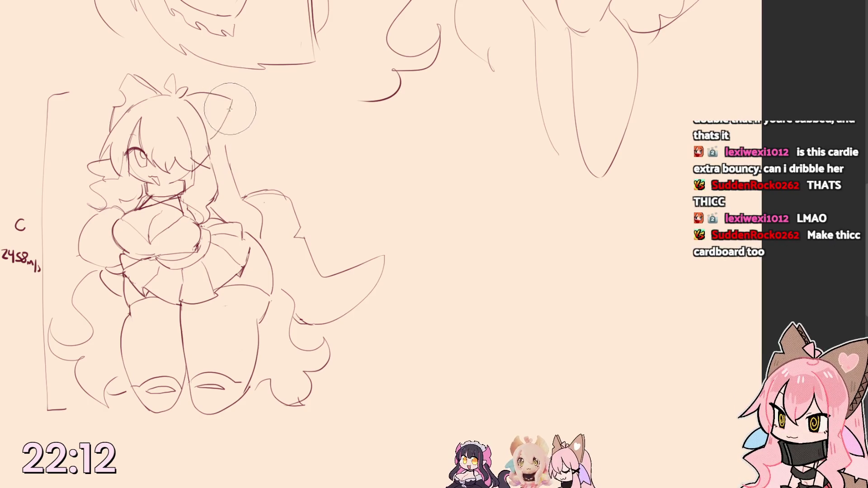
drag(195, 92, 225, 132)
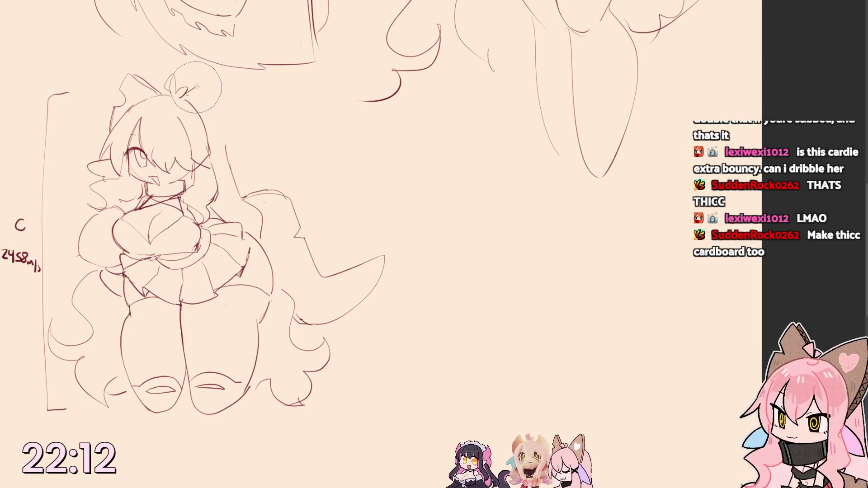
drag(232, 84, 218, 155)
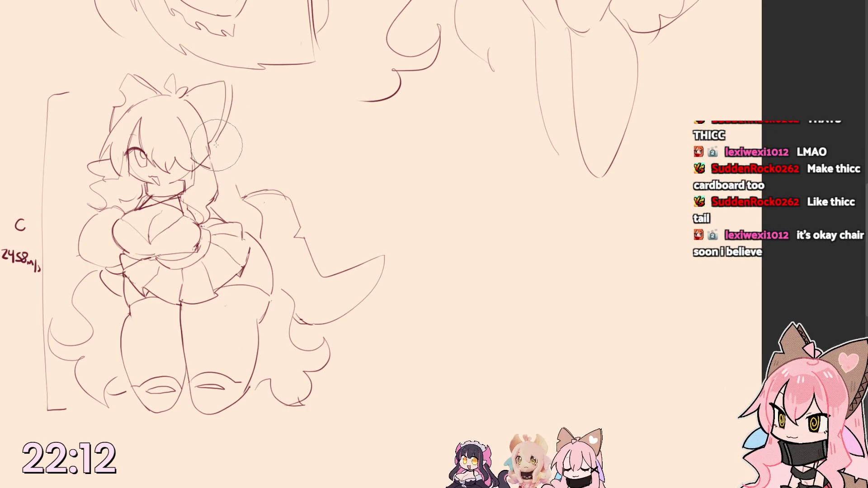
mouse_move(212, 143)
mouse_down()
mouse_move(260, 209)
mouse_move(271, 284)
mouse_move(271, 266)
mouse_up()
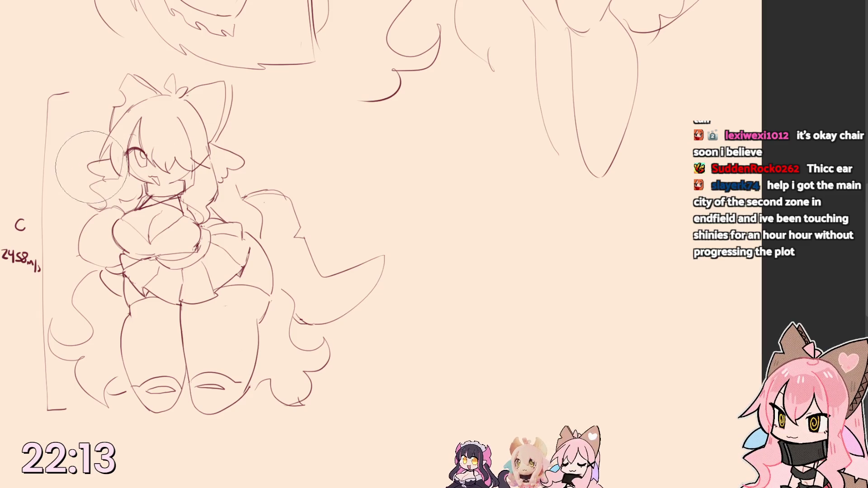
- Rework and reshape the hair strokes on the left of the head
mouse_move(89, 160)
mouse_down()
mouse_move(102, 197)
mouse_move(125, 203)
mouse_move(109, 200)
mouse_up()
drag(85, 136, 116, 186)
drag(64, 146, 122, 198)
mouse_move(108, 136)
mouse_down()
mouse_move(85, 183)
mouse_move(64, 189)
mouse_move(85, 204)
mouse_up()
drag(153, 126, 105, 173)
drag(125, 133, 65, 194)
mouse_move(119, 153)
mouse_down()
mouse_move(75, 200)
mouse_move(88, 203)
mouse_up()
- Shape a round stroke right of the head into a tall pointed ear outline
drag(123, 173, 99, 200)
drag(217, 129, 265, 176)
drag(203, 143, 258, 190)
drag(231, 136, 244, 214)
drag(203, 156, 258, 204)
mouse_move(197, 128)
mouse_down()
mouse_move(251, 184)
mouse_move(210, 148)
mouse_move(244, 190)
mouse_move(238, 193)
mouse_move(258, 193)
mouse_up()
drag(210, 142, 240, 203)
mouse_move(203, 116)
mouse_down()
mouse_move(233, 170)
mouse_move(264, 197)
mouse_up()
mouse_move(231, 170)
mouse_down()
mouse_move(211, 143)
mouse_move(242, 173)
mouse_up()
mouse_move(204, 88)
mouse_down()
mouse_move(231, 84)
mouse_move(234, 135)
mouse_up()
- Sketch an X mark over the eye
drag(193, 156, 211, 172)
drag(210, 155, 193, 172)
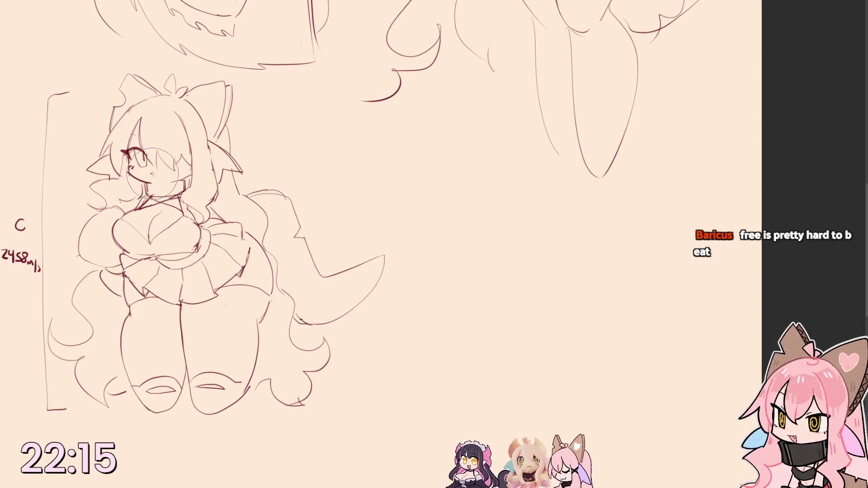
- Erase the tongue and rework the hair strands falling over the right eye
drag(156, 176, 161, 141)
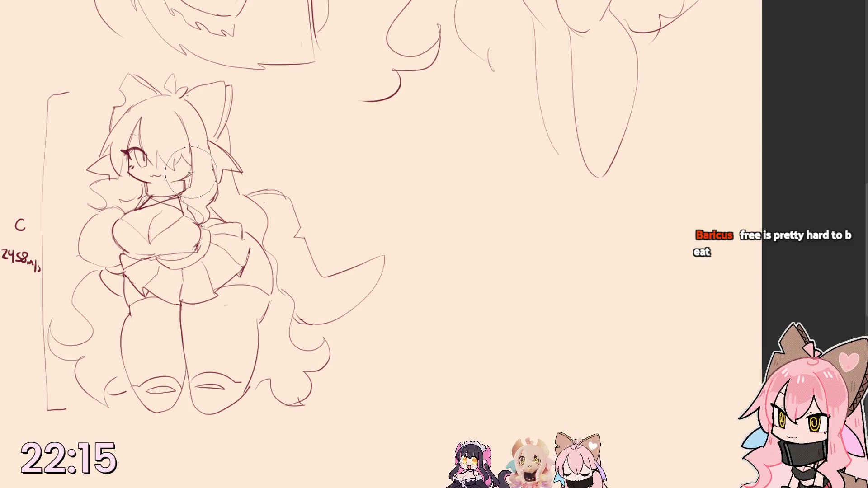
drag(180, 155, 193, 160)
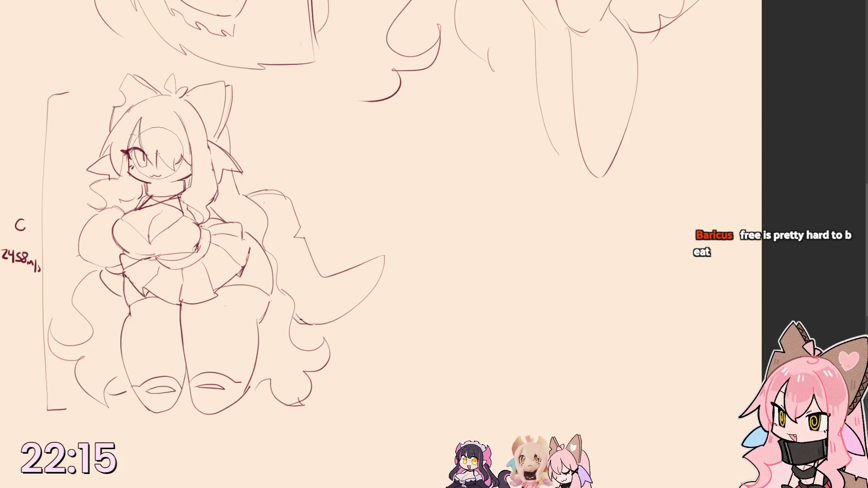
mouse_move(182, 162)
mouse_down()
mouse_move(114, 128)
mouse_move(92, 156)
mouse_up()
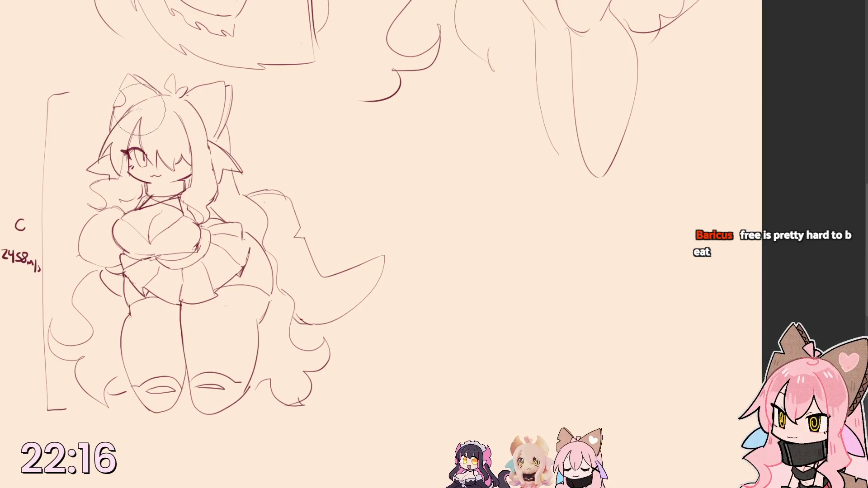
- Redraw the face and hair lines and add a small mouth and chin line
mouse_move(95, 151)
mouse_down()
mouse_move(155, 177)
mouse_move(146, 196)
mouse_move(157, 180)
mouse_move(146, 204)
mouse_up()
drag(132, 162, 180, 203)
drag(170, 159, 135, 197)
drag(129, 159, 177, 204)
drag(157, 169, 190, 210)
drag(132, 160, 183, 207)
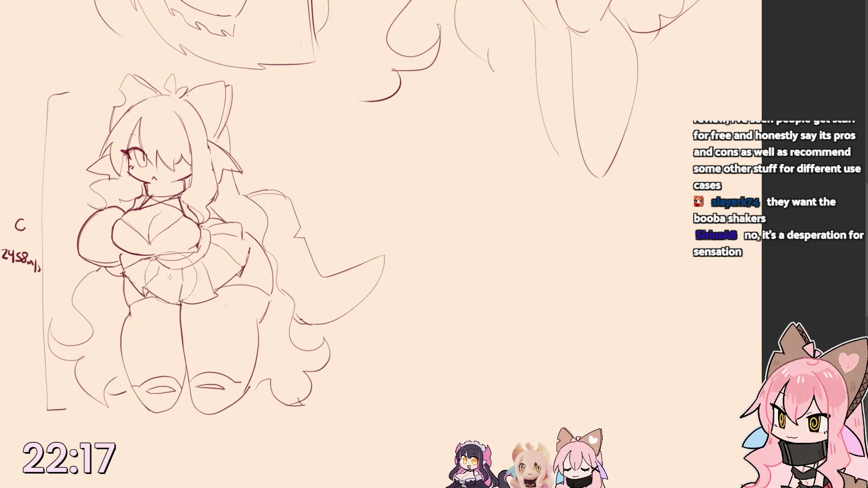
- Pan the canvas down and left to reveal the sketches above the girl
drag(144, 238, 127, 298)
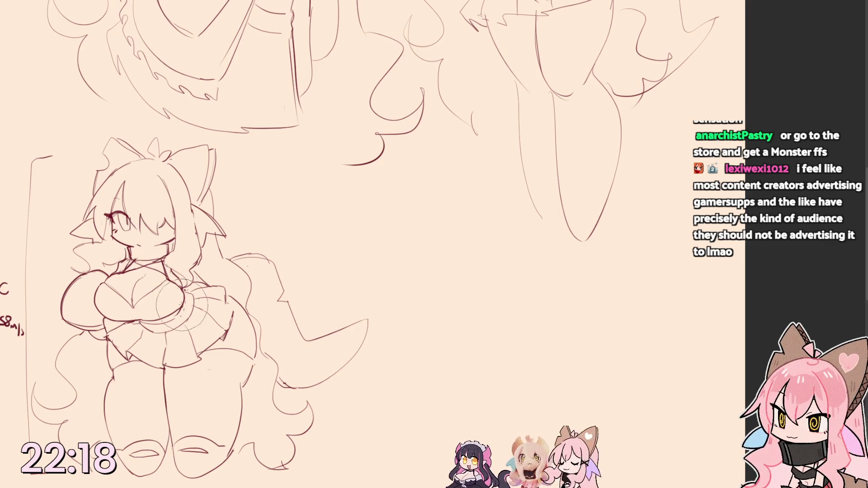
- Redraw the hair strands sweeping from the forehead past the eye, with a line under the chin
mouse_move(129, 178)
mouse_down()
mouse_move(139, 223)
mouse_move(92, 206)
mouse_up()
drag(136, 163, 98, 214)
drag(125, 179, 112, 259)
mouse_move(135, 217)
mouse_down()
mouse_move(139, 243)
mouse_move(169, 274)
mouse_up()
drag(105, 193, 146, 237)
drag(135, 163, 102, 214)
mouse_move(139, 180)
mouse_down()
mouse_move(95, 203)
mouse_move(108, 221)
mouse_up()
drag(129, 261, 162, 268)
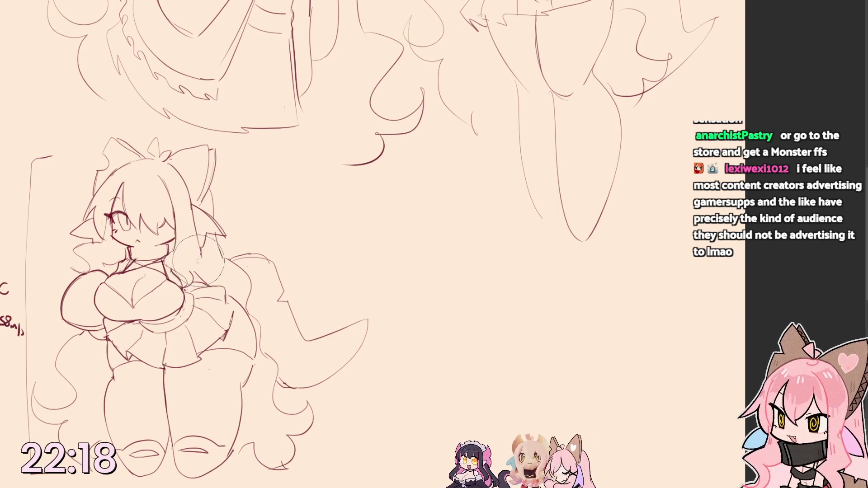
- Sketch a puffy sleeve at her shoulder and touch up strokes around the eye and ear
mouse_move(190, 279)
mouse_down()
mouse_move(204, 266)
mouse_move(187, 299)
mouse_move(170, 292)
mouse_up()
mouse_move(210, 265)
mouse_down()
mouse_move(204, 285)
mouse_move(146, 248)
mouse_move(193, 268)
mouse_up()
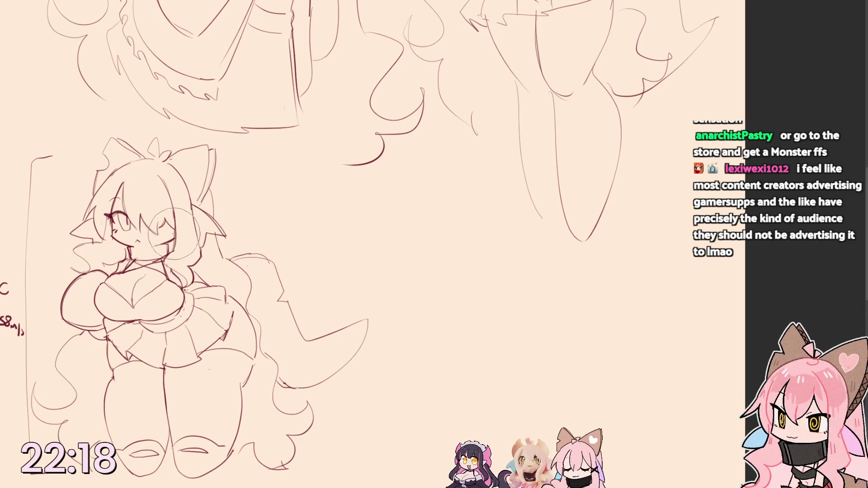
mouse_move(175, 227)
mouse_down()
mouse_move(197, 203)
mouse_move(217, 227)
mouse_move(178, 226)
mouse_up()
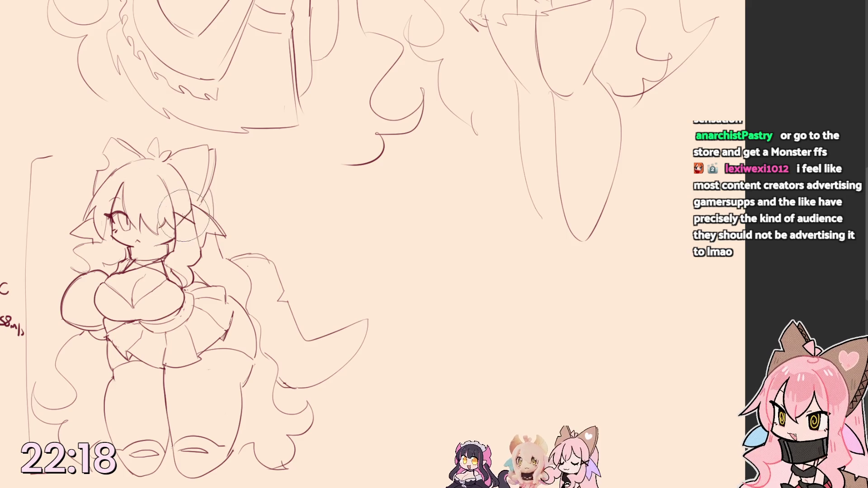
- Redraw the right eye closed and the left eye smaller, erasing the glasses outline
drag(157, 197, 217, 231)
mouse_move(157, 224)
mouse_down()
mouse_move(204, 204)
mouse_move(214, 237)
mouse_move(197, 217)
mouse_move(195, 228)
mouse_move(175, 228)
mouse_up()
drag(102, 211, 95, 254)
drag(102, 214, 108, 262)
mouse_move(85, 190)
mouse_down()
mouse_move(126, 237)
mouse_move(123, 261)
mouse_up()
drag(102, 204, 126, 231)
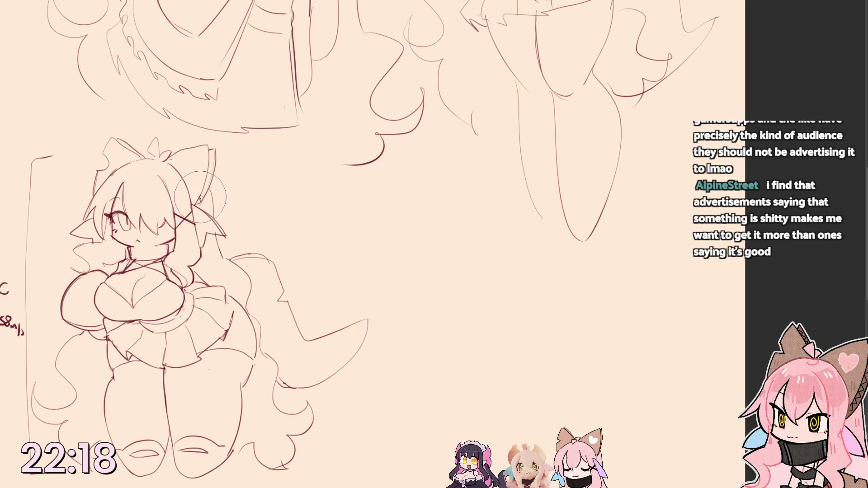
- Reshape the right ear with a rounded top and add short strokes atop the head
drag(203, 153, 207, 197)
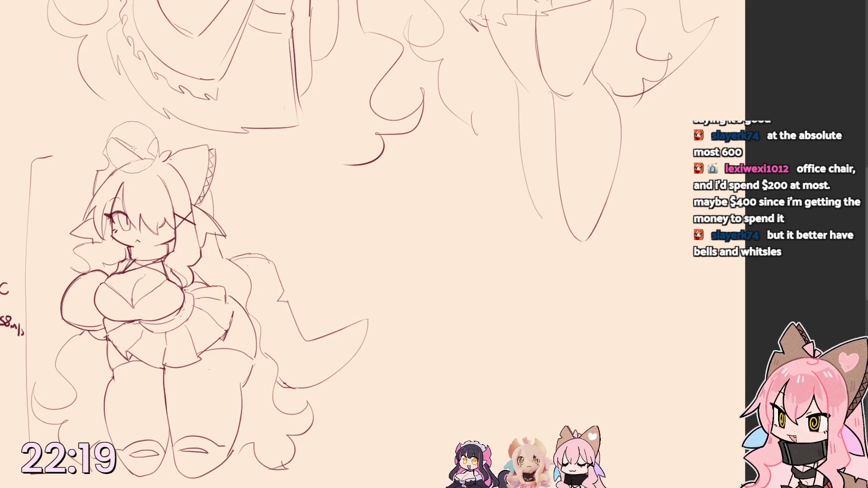
drag(112, 139, 139, 156)
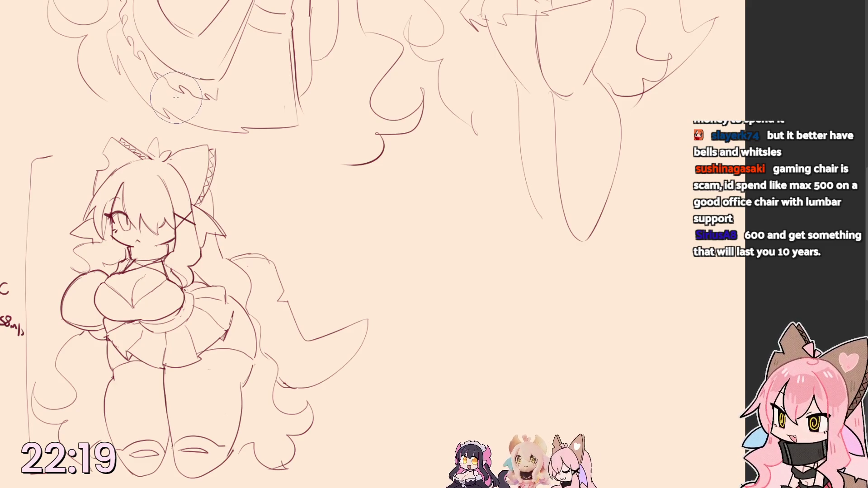
- Draw a jagged frill along the bow, flip the canvas horizontally and shrink the brush
drag(163, 80, 216, 89)
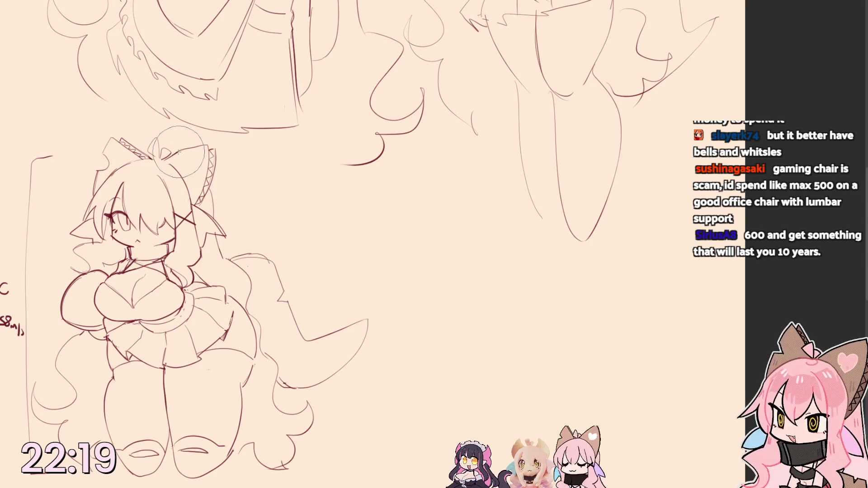
key(m)
key(m)
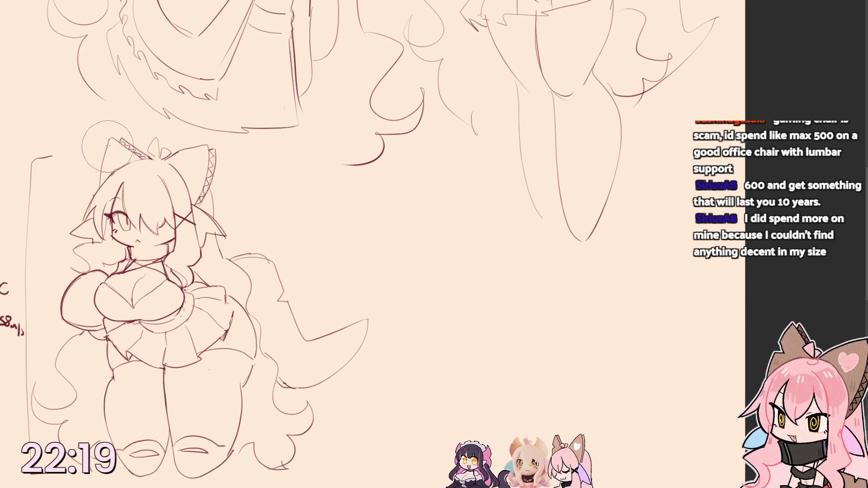
key(bracketleft)
key(bracketleft)
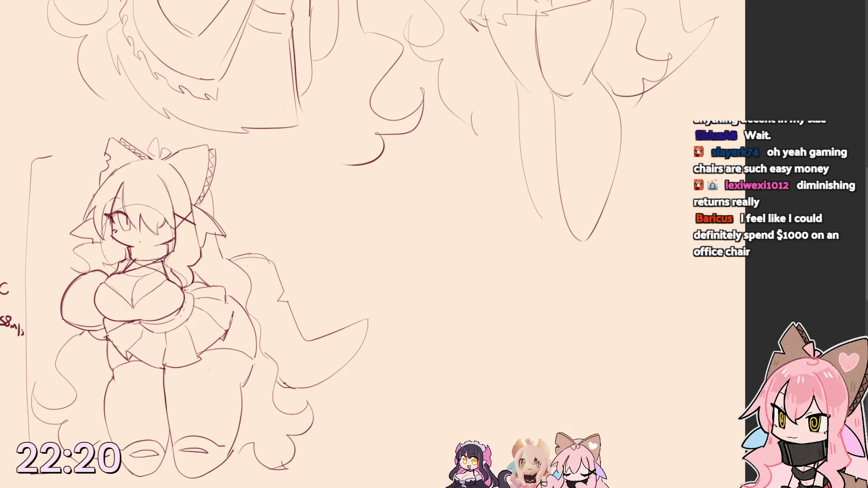
- Sketch new eye, mouth and chin lines with faint strokes over the neck and chest
drag(139, 237, 197, 315)
mouse_move(141, 261)
mouse_down()
mouse_move(193, 312)
mouse_move(180, 299)
mouse_up()
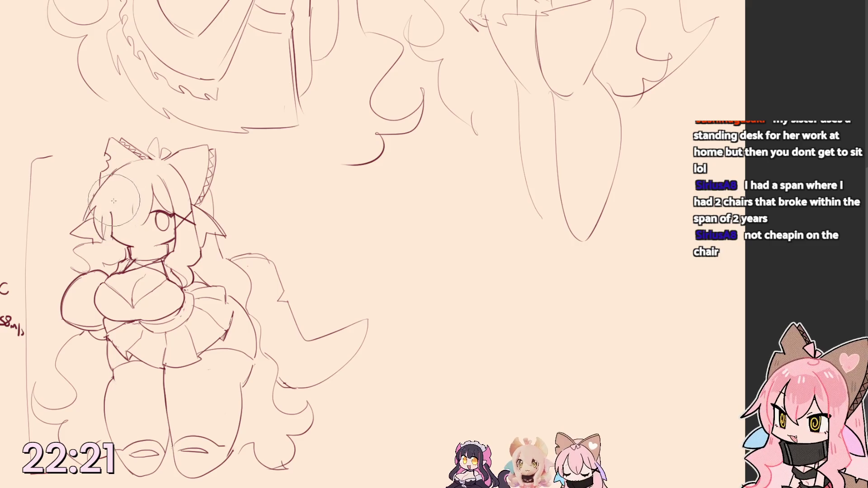
- Try hair strands across the face, undo them, and add hair strokes down the head's left side
mouse_move(126, 186)
mouse_down()
mouse_move(129, 228)
mouse_move(158, 228)
mouse_up()
mouse_move(170, 184)
mouse_down()
mouse_move(179, 251)
mouse_move(197, 261)
mouse_up()
key(ctrl+z)
key(ctrl+z)
key(ctrl+z)
drag(150, 159, 149, 181)
mouse_move(137, 110)
mouse_down()
mouse_move(192, 333)
mouse_move(146, 134)
mouse_up()
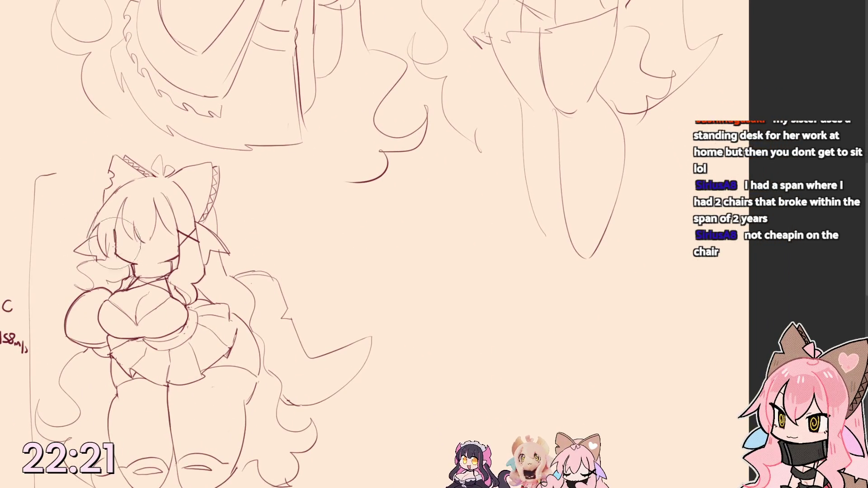
drag(108, 214, 95, 258)
mouse_move(102, 217)
mouse_down()
mouse_move(92, 254)
mouse_move(125, 264)
mouse_up()
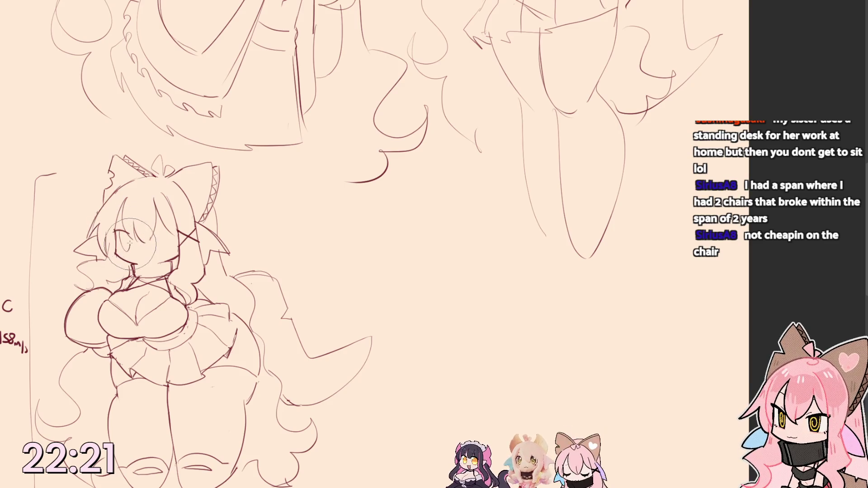
- Redraw both eyes open, undoing a closed-eye arc, then add cheek blush and a new mouth
drag(105, 221, 125, 271)
drag(174, 241, 187, 252)
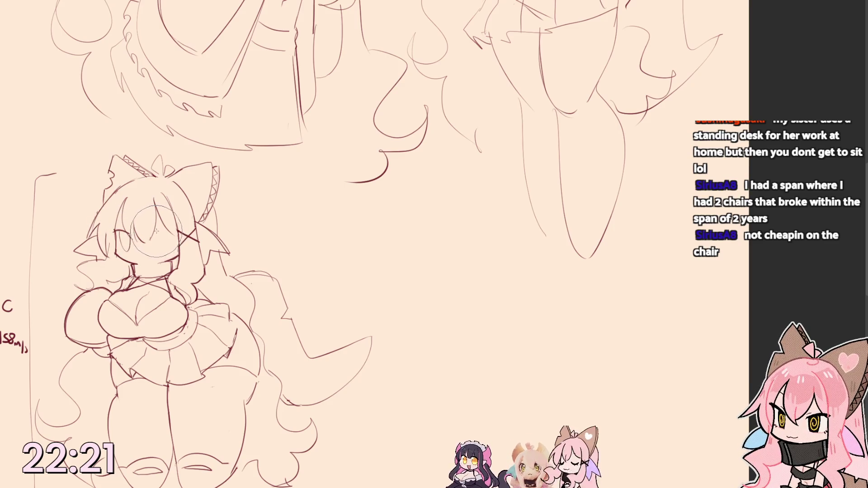
drag(156, 213, 173, 241)
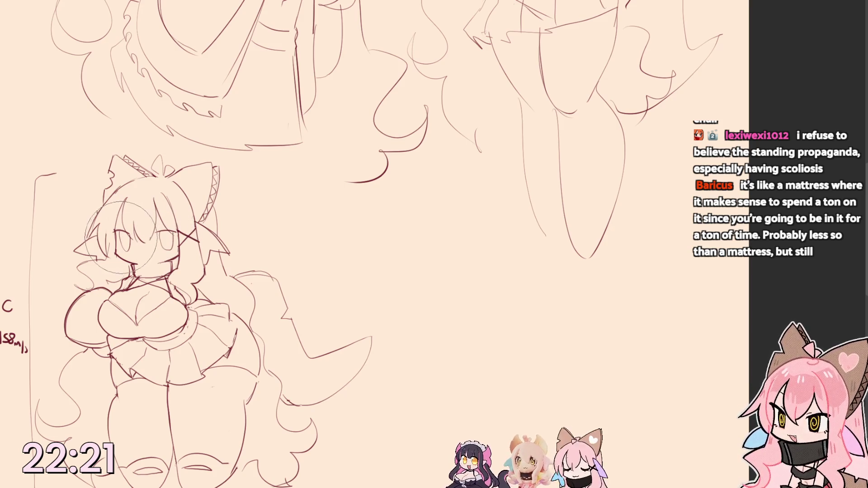
mouse_move(108, 224)
mouse_down()
mouse_move(112, 255)
mouse_move(121, 221)
mouse_move(112, 251)
mouse_up()
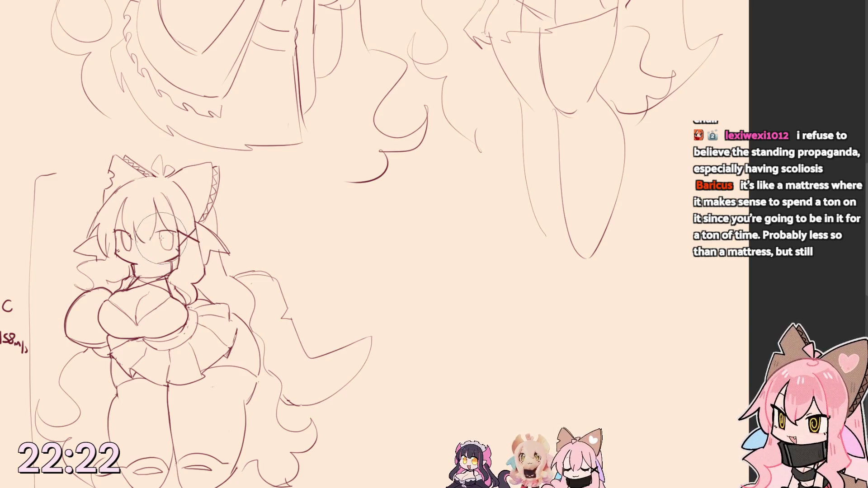
drag(166, 234, 170, 231)
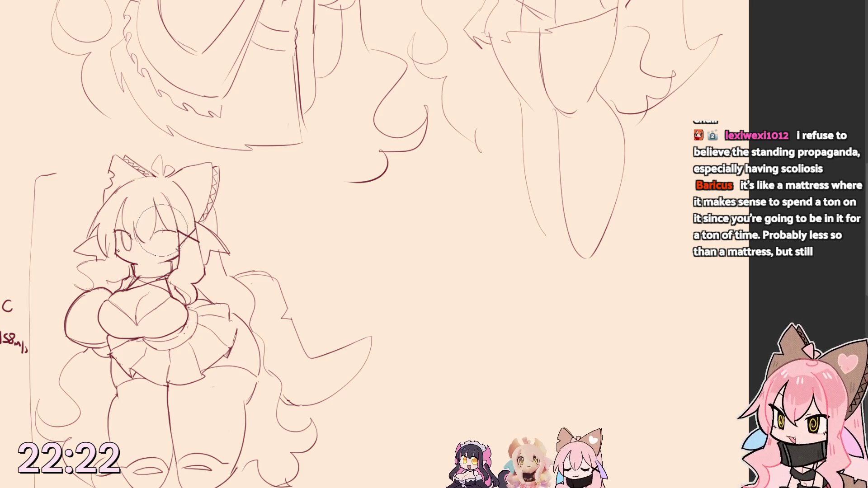
key(ctrl+z)
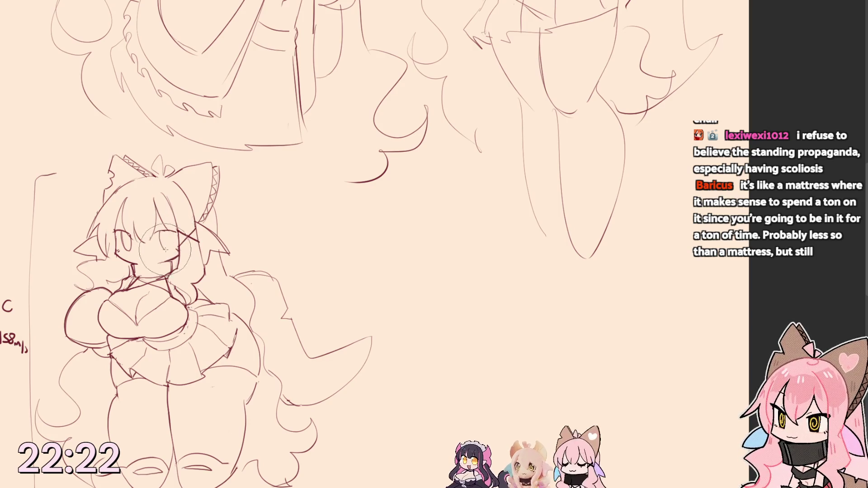
mouse_move(175, 231)
mouse_down()
mouse_move(136, 261)
mouse_move(144, 263)
mouse_up()
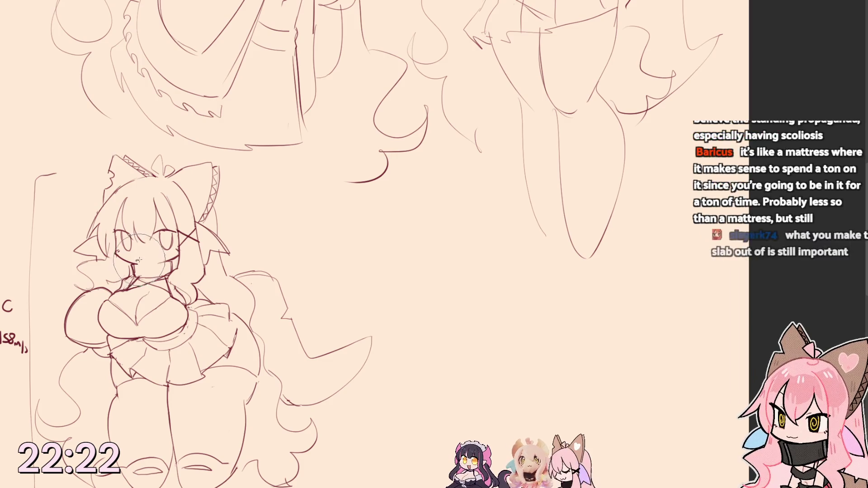
drag(133, 259, 142, 264)
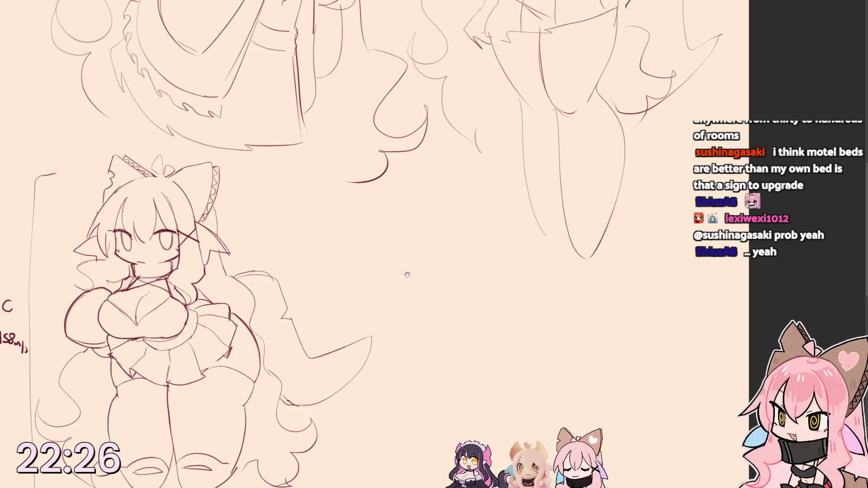
mouse_move(298, 266)
mouse_down()
mouse_move(253, 358)
mouse_move(394, 382)
mouse_up()
- Draw the bag's sides, doubled bottom edge and a wavy line below its top
mouse_move(314, 266)
mouse_down()
mouse_move(400, 275)
mouse_move(385, 379)
mouse_up()
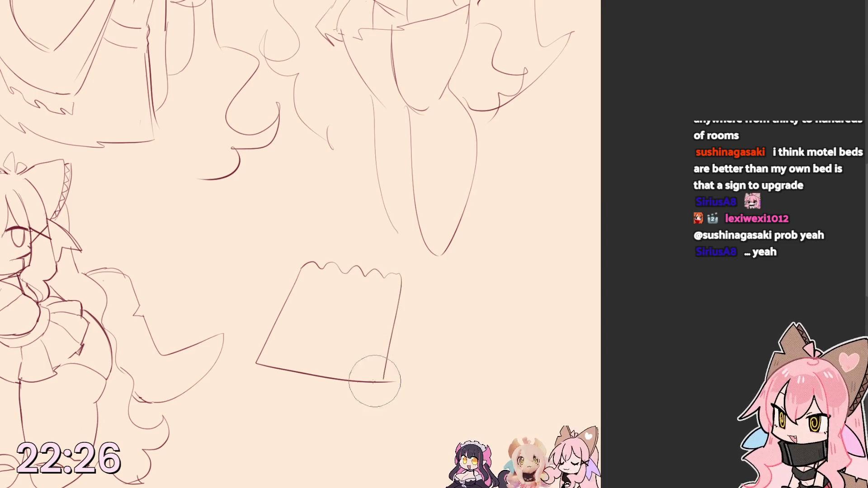
drag(259, 366, 383, 388)
mouse_move(298, 285)
mouse_down()
mouse_move(307, 275)
mouse_move(383, 286)
mouse_up()
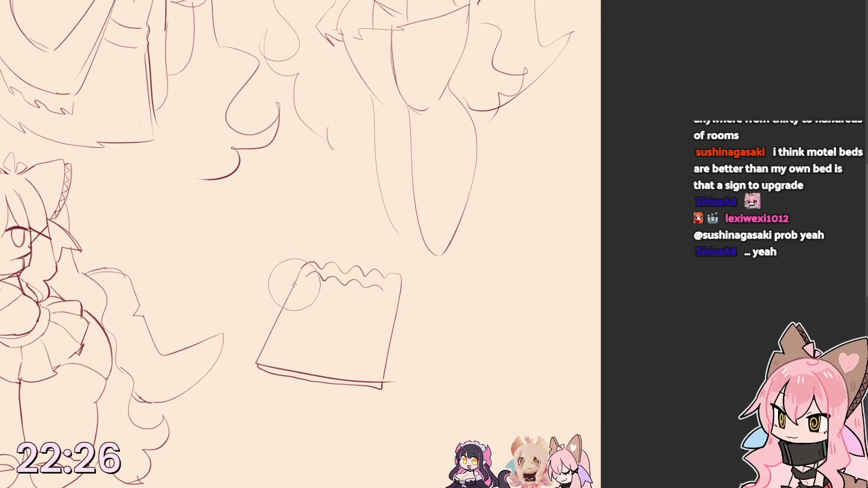
drag(309, 288, 370, 299)
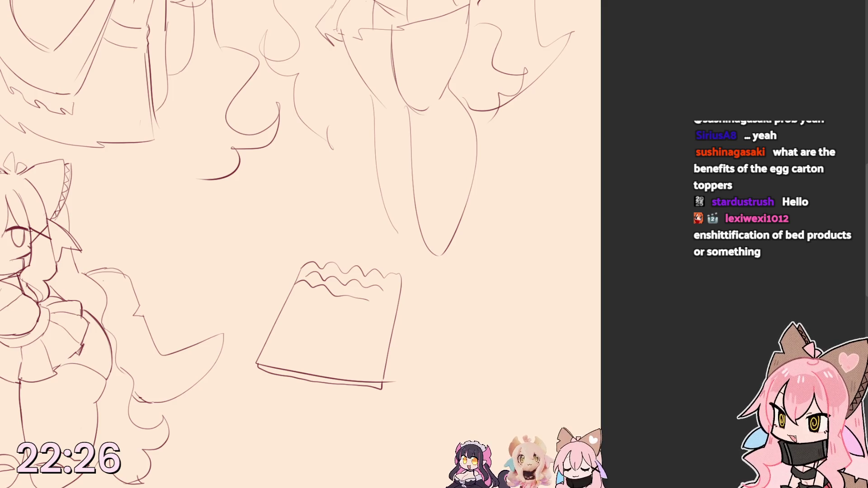
- Erase the paper-bag sketch beside the girl
drag(301, 301, 382, 363)
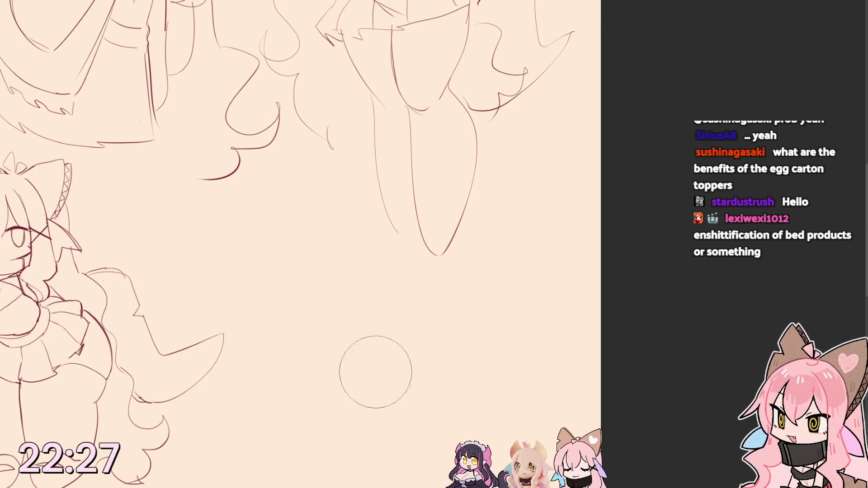
scroll(232, 281, up, 3)
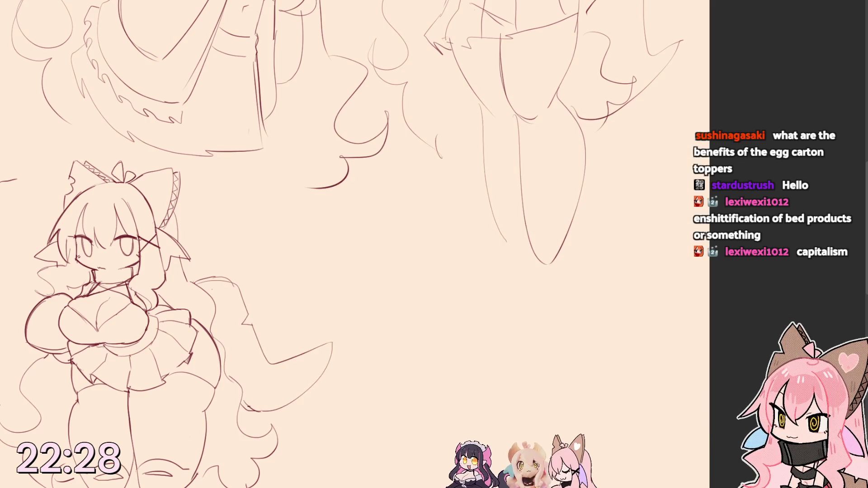
- Pan the canvas up and right to bring the girl's legs and feet into view
drag(132, 320, 175, 301)
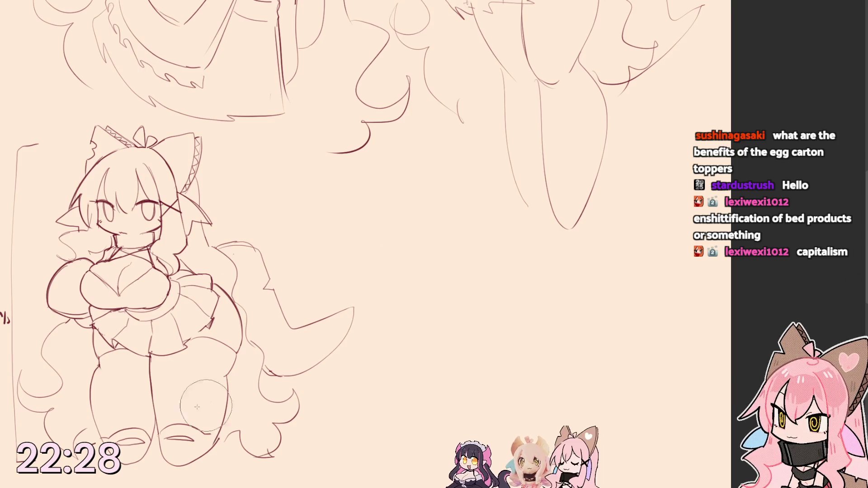
- Sketch a few faint lines beside the left thigh and shift the view up to the feet
drag(61, 352, 88, 315)
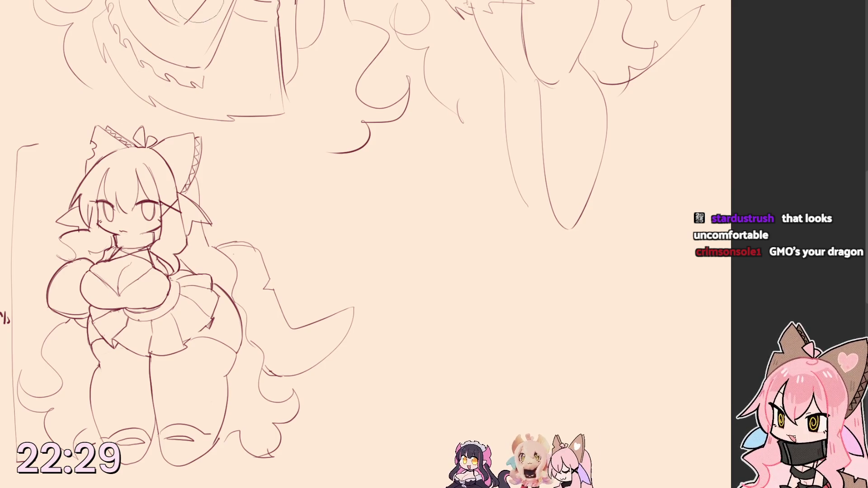
drag(175, 304, 190, 250)
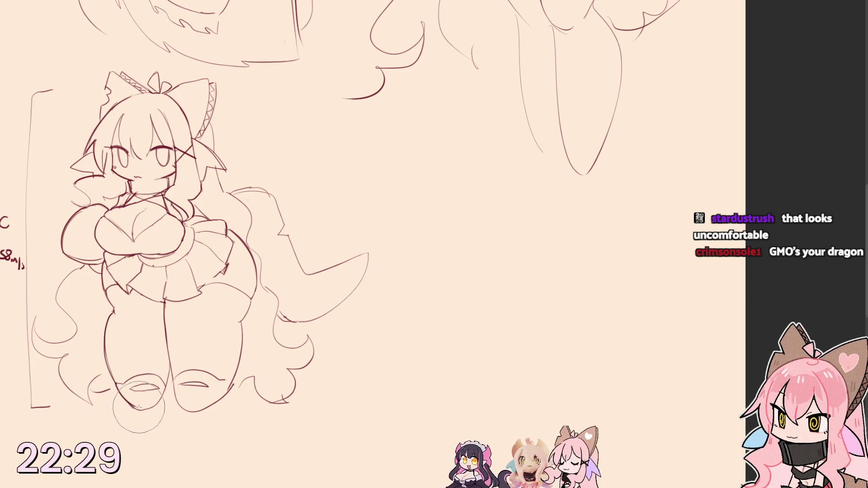
- Redraw the left boot, erase the old right boot and sketch a new right boot and leg contour
mouse_move(117, 389)
mouse_down()
mouse_move(159, 400)
mouse_move(151, 407)
mouse_up()
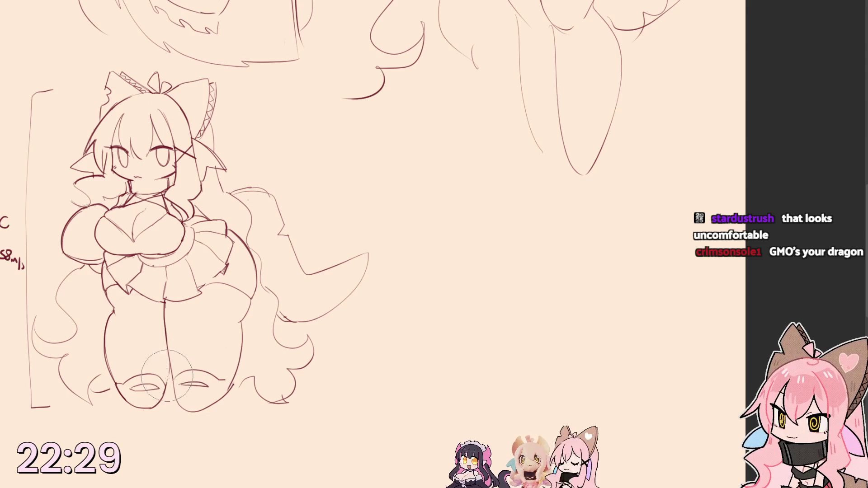
drag(168, 374, 185, 338)
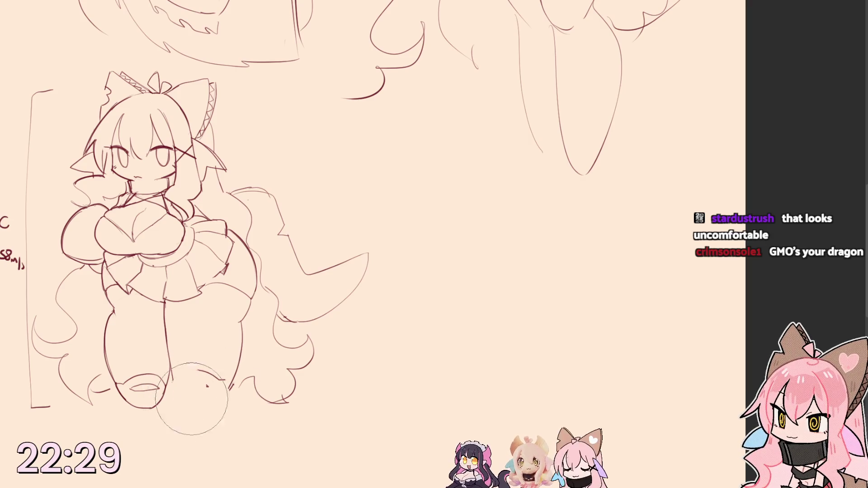
mouse_move(214, 400)
mouse_down()
mouse_move(168, 352)
mouse_move(217, 407)
mouse_up()
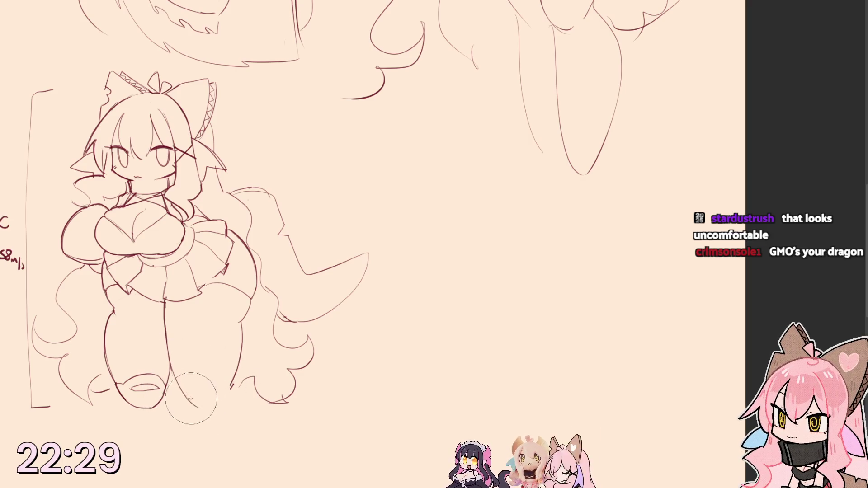
drag(173, 379, 237, 352)
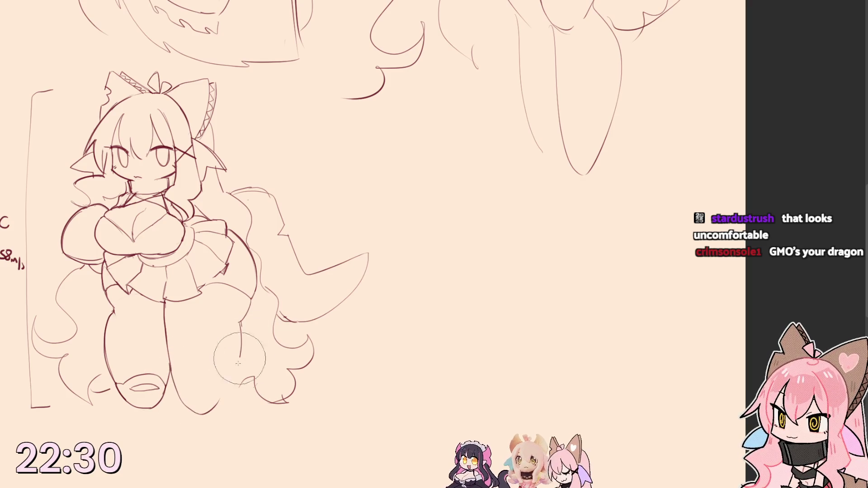
drag(238, 319, 203, 414)
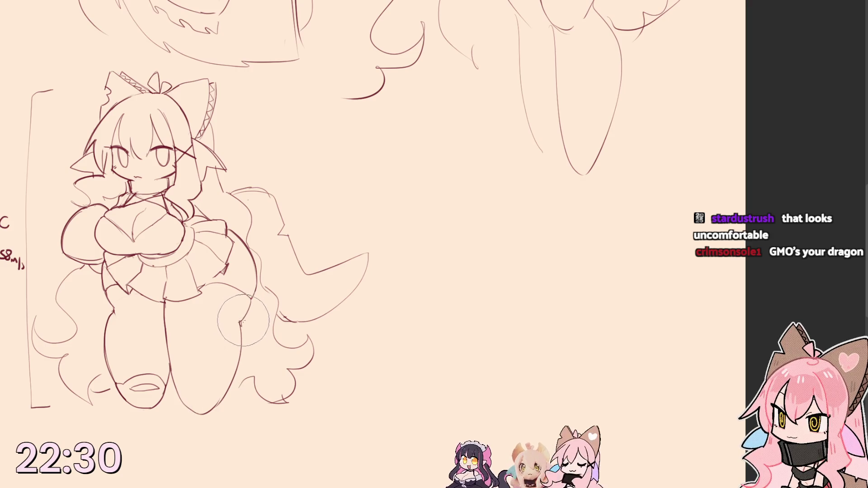
- Refine the right boot into a smaller, rounder outline after adjusting brush size
key(bracketright)
key(bracketleft)
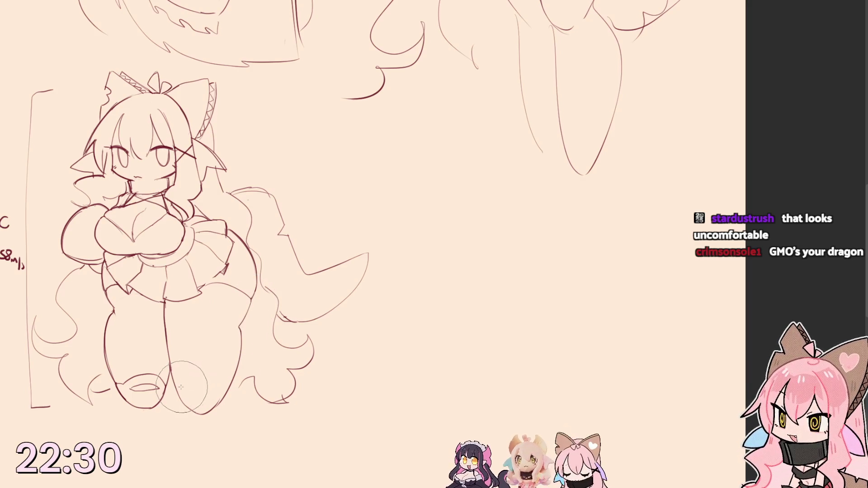
drag(175, 378, 237, 399)
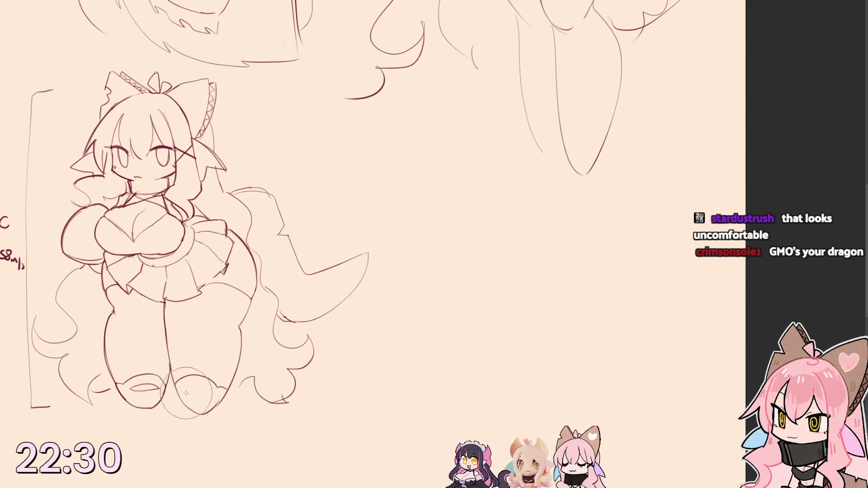
drag(175, 369, 199, 386)
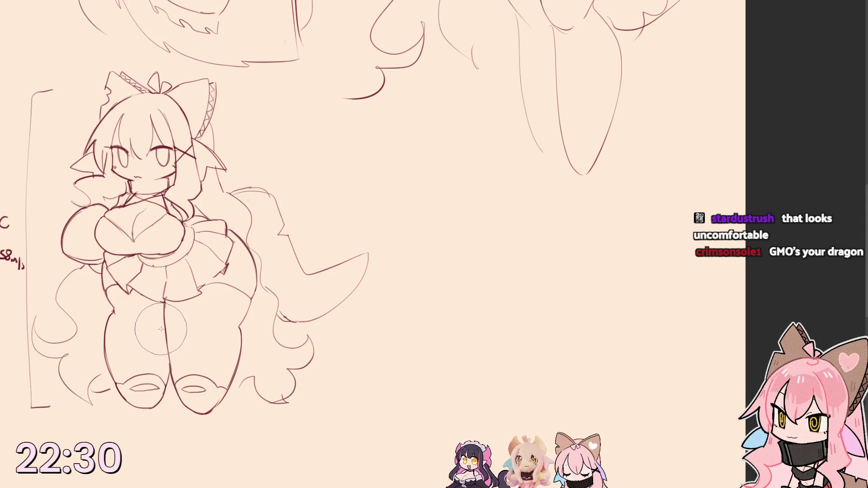
- Letter 'BRB' beside the character's head
drag(274, 128, 276, 159)
mouse_move(298, 130)
mouse_down()
mouse_move(297, 158)
mouse_move(313, 159)
mouse_up()
drag(316, 135, 317, 159)
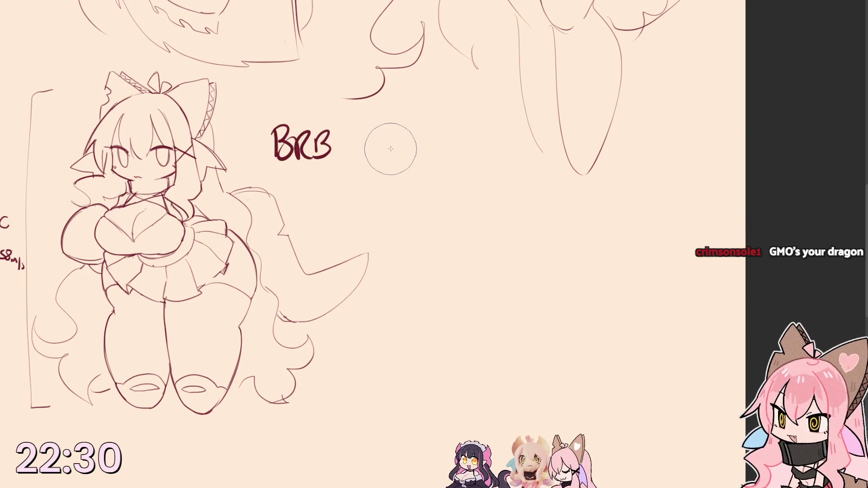
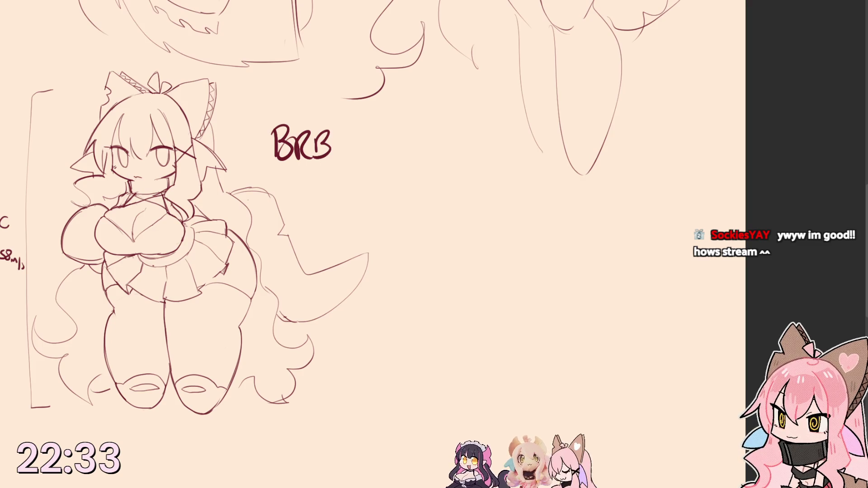
- Erase the BRB note, sketch an ear outline beside the head, and scroll up to the other sketches
drag(280, 139, 301, 143)
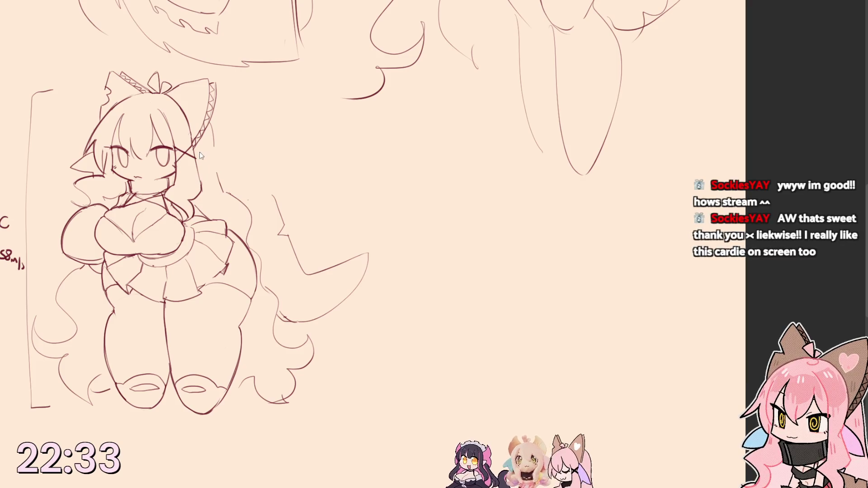
drag(225, 163, 216, 178)
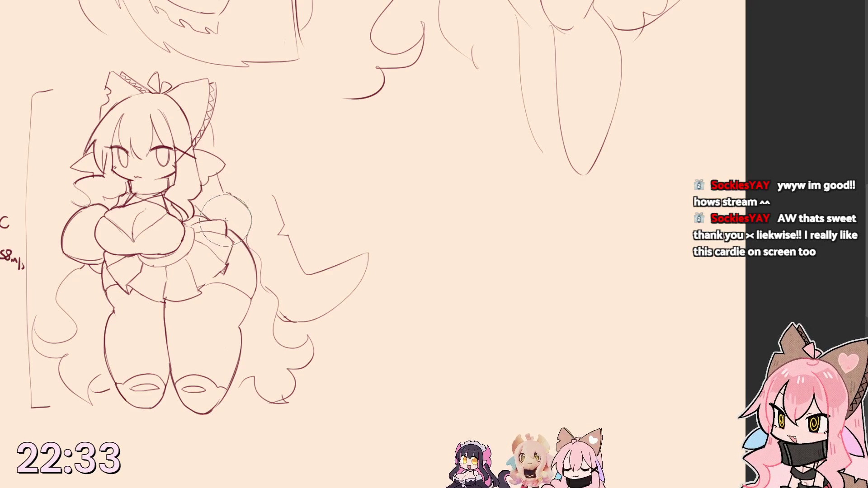
mouse_move(231, 84)
mouse_down()
mouse_move(316, 231)
mouse_move(419, 240)
mouse_move(563, 281)
mouse_move(439, 303)
mouse_move(434, 72)
mouse_up()
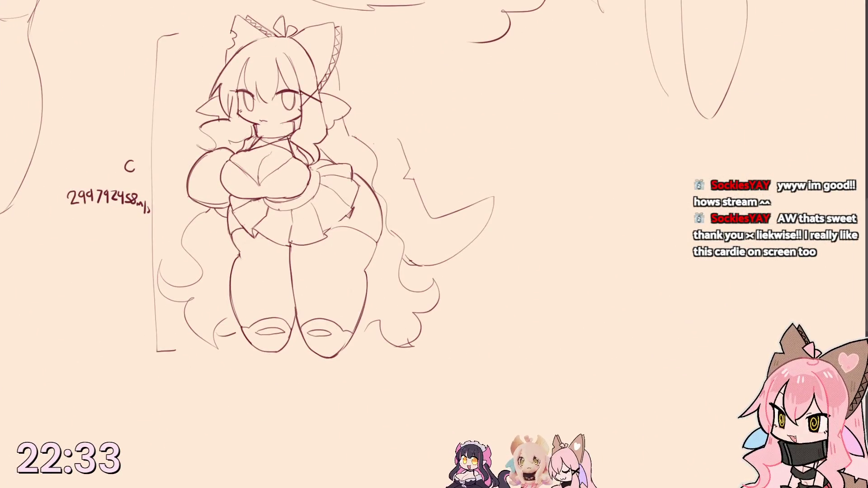
mouse_move(380, 398)
mouse_down()
mouse_move(460, 104)
mouse_move(542, 52)
mouse_up()
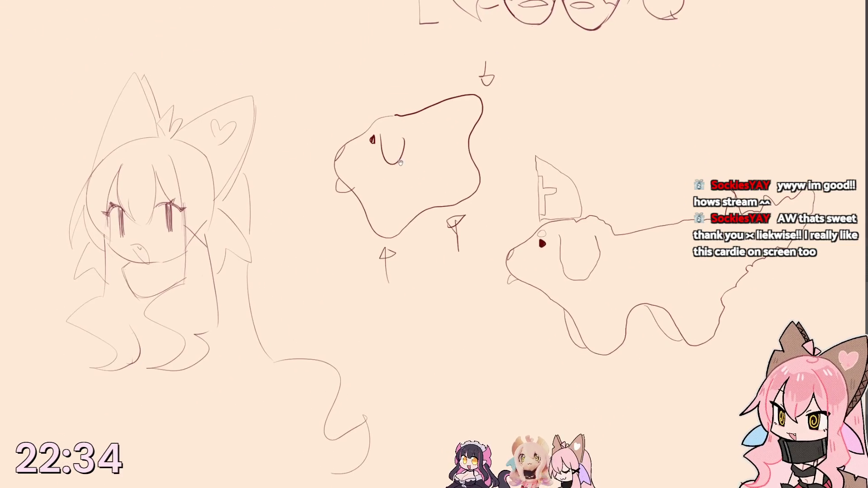
mouse_move(497, 307)
mouse_down()
mouse_move(334, 232)
mouse_move(289, 240)
mouse_move(205, 313)
mouse_up()
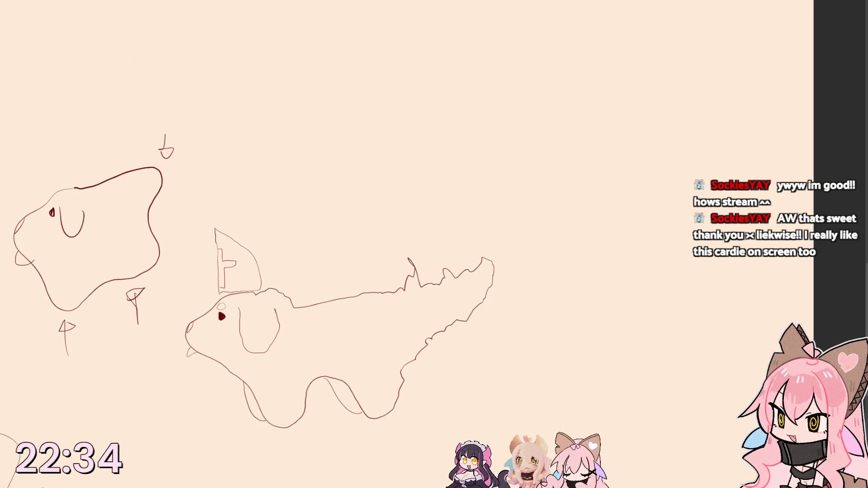
mouse_move(180, 122)
mouse_down()
mouse_move(181, 146)
mouse_move(199, 173)
mouse_up()
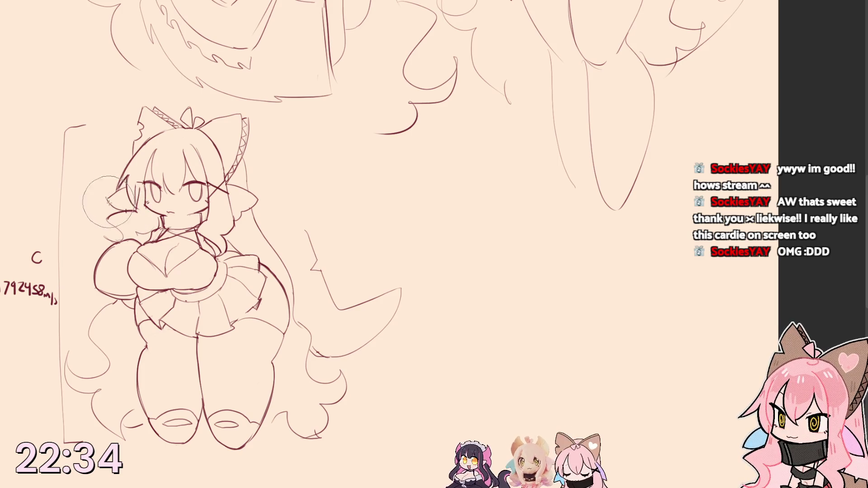
mouse_move(101, 197)
mouse_down()
mouse_move(128, 217)
mouse_move(107, 193)
mouse_up()
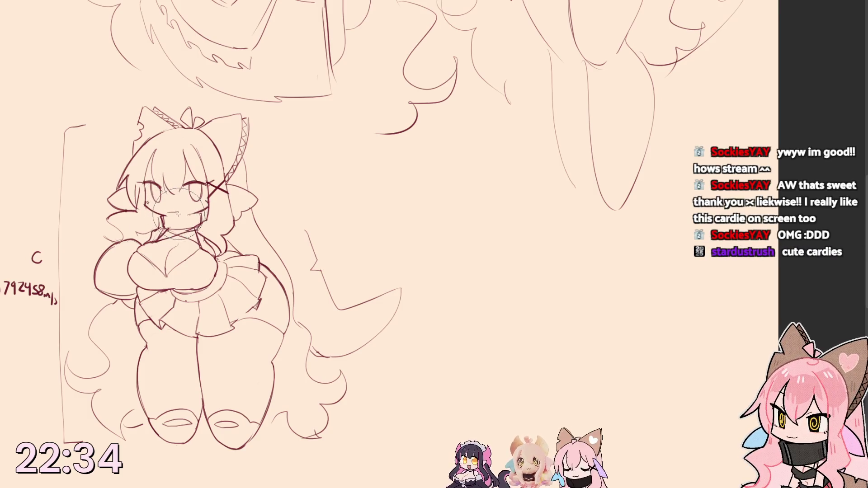
- Draw a small open mouth on the face and extend the tail line further right
drag(165, 212, 174, 213)
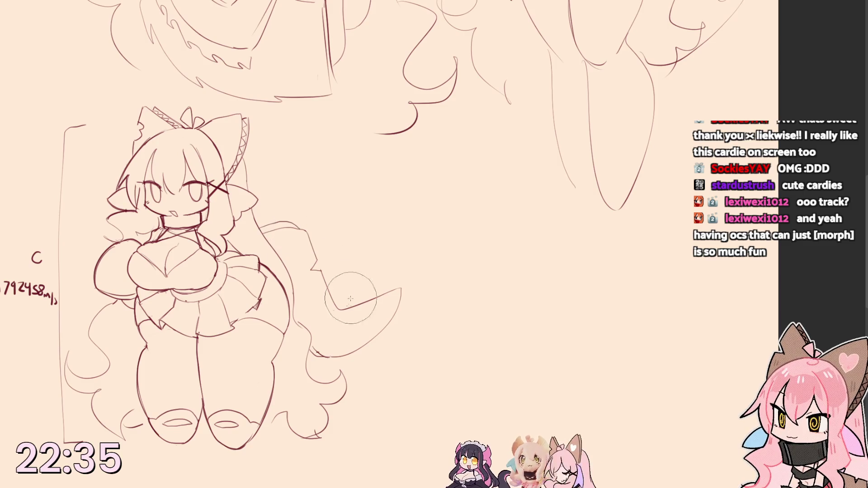
drag(373, 294, 397, 288)
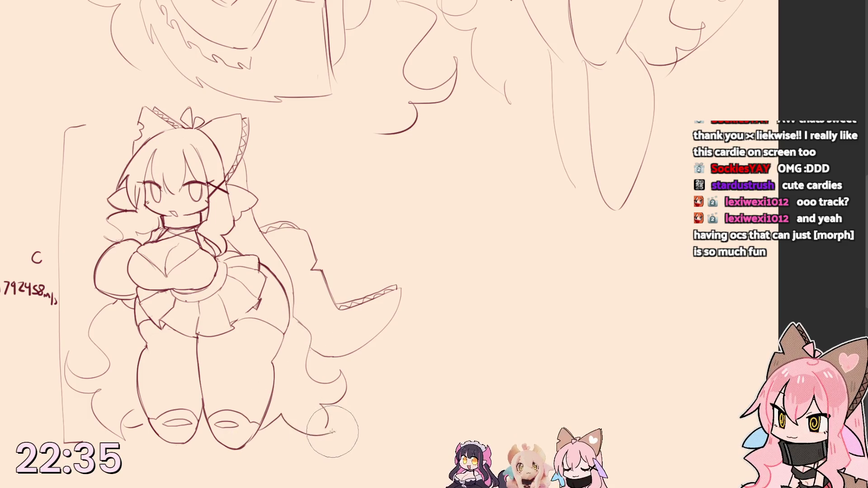
key(bracketright)
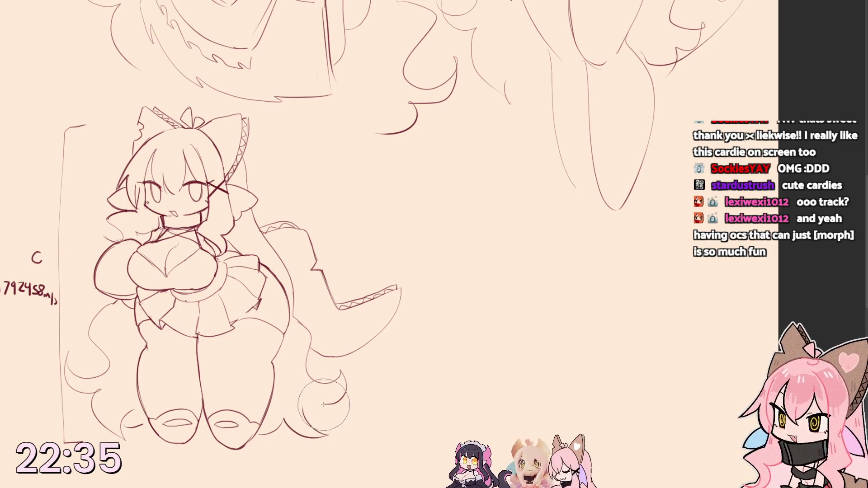
- With a smaller brush, darken the bottom outline of the right boot
key(bracketleft)
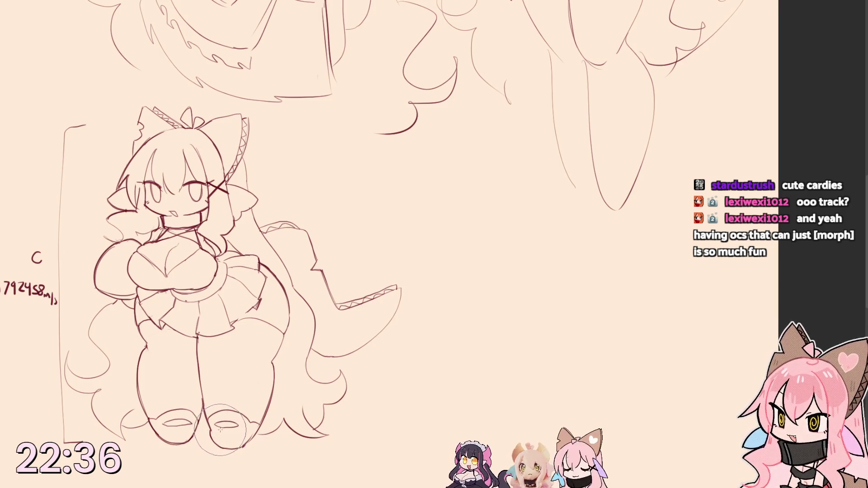
drag(244, 442, 216, 449)
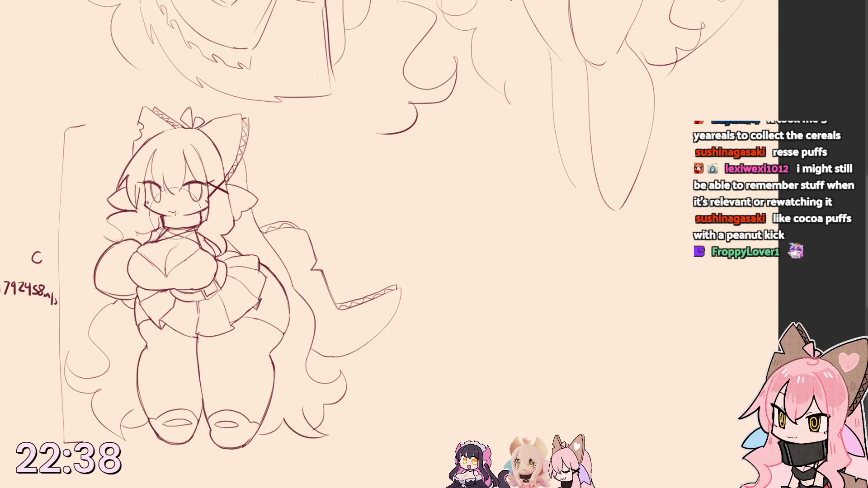
- Sketch faint guide strokes over the chest, hair and face, then extend the tail's lower edge toward the hair
drag(174, 234, 214, 268)
mouse_move(137, 170)
mouse_down()
mouse_move(176, 217)
mouse_move(163, 204)
mouse_move(170, 190)
mouse_up()
drag(136, 129, 179, 190)
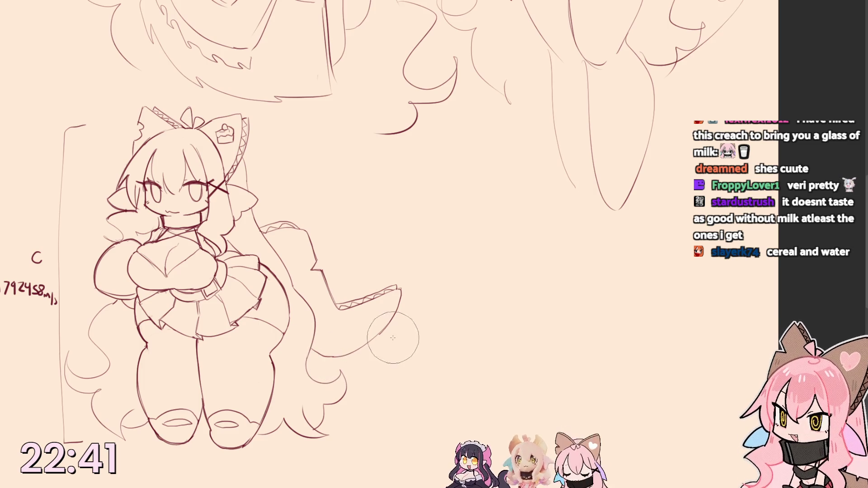
drag(400, 305, 355, 354)
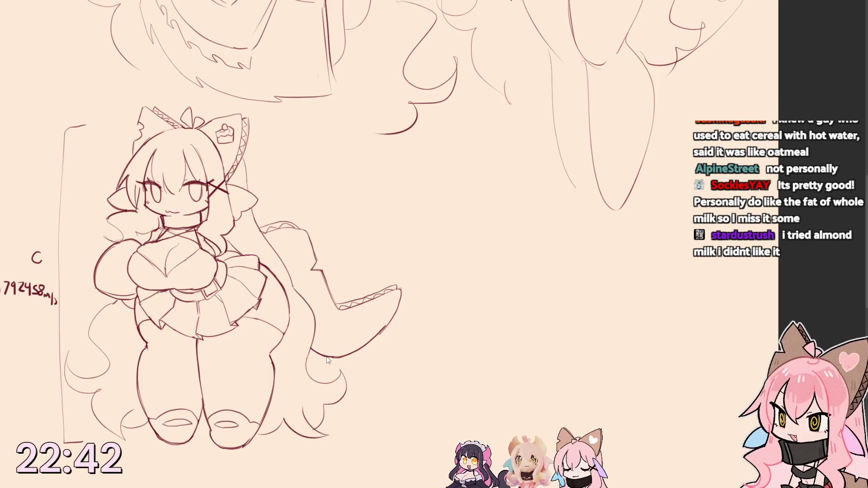
- With a larger brush, erase the stray stroke beside the tail
key(bracketright)
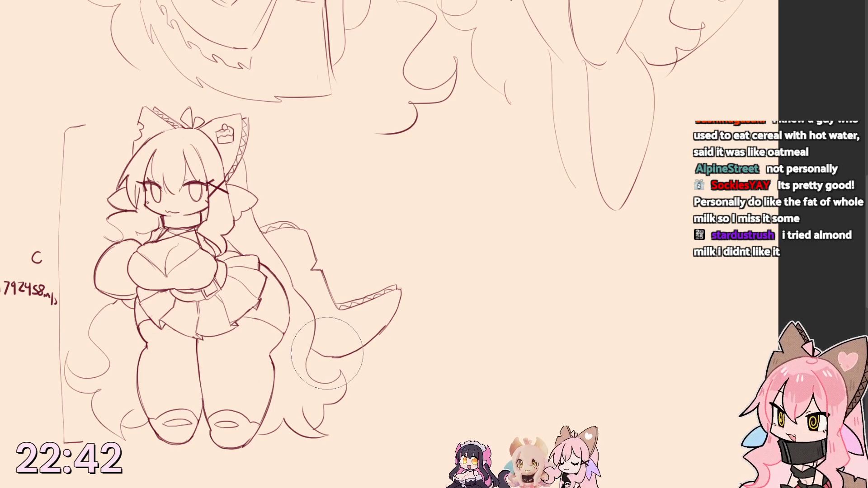
mouse_move(346, 353)
mouse_down()
mouse_move(399, 288)
mouse_move(339, 373)
mouse_up()
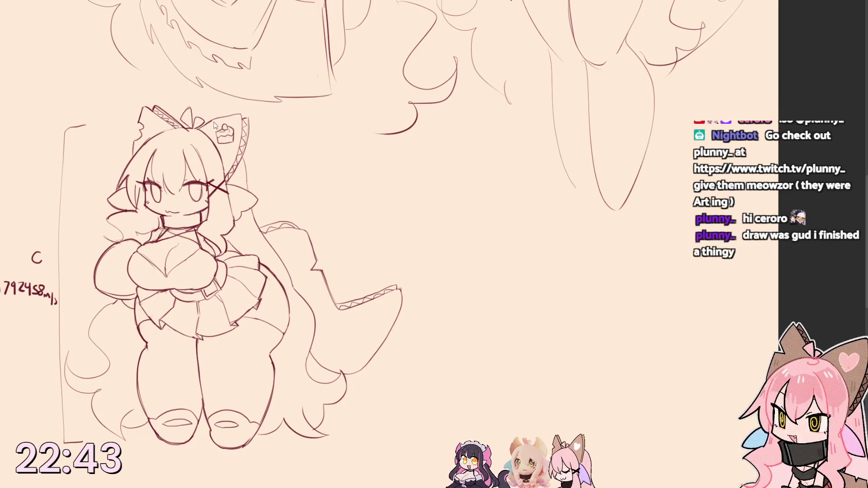
- Outline the ribbon edge beside the right ear, erasing old lines between ear and bow
drag(249, 117, 249, 154)
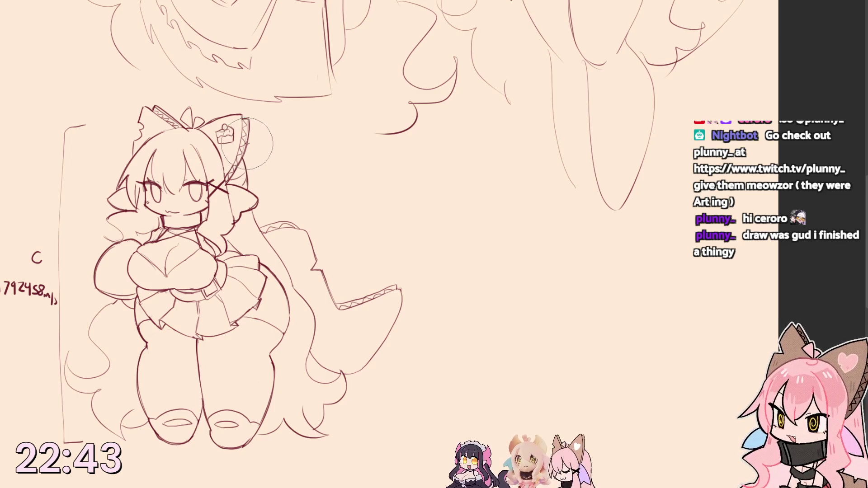
drag(259, 169, 252, 139)
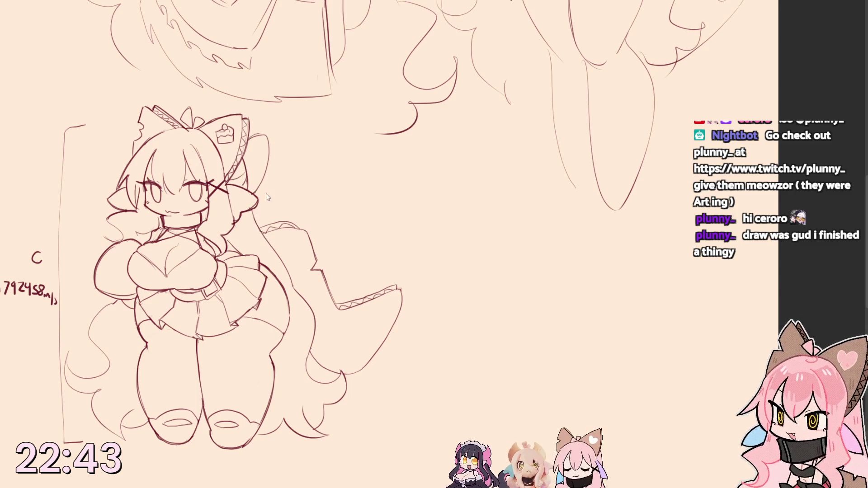
drag(265, 187, 286, 231)
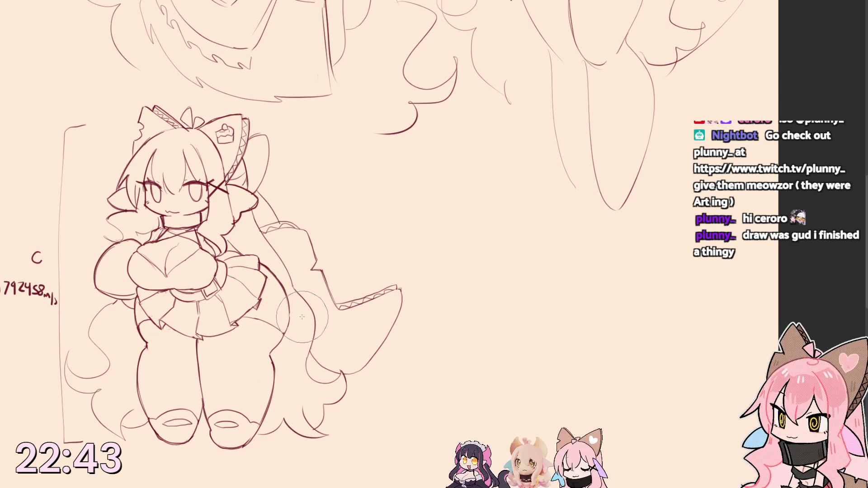
- Erase and redraw the curly hair left of the face
mouse_move(136, 211)
mouse_down()
mouse_move(101, 217)
mouse_move(112, 241)
mouse_up()
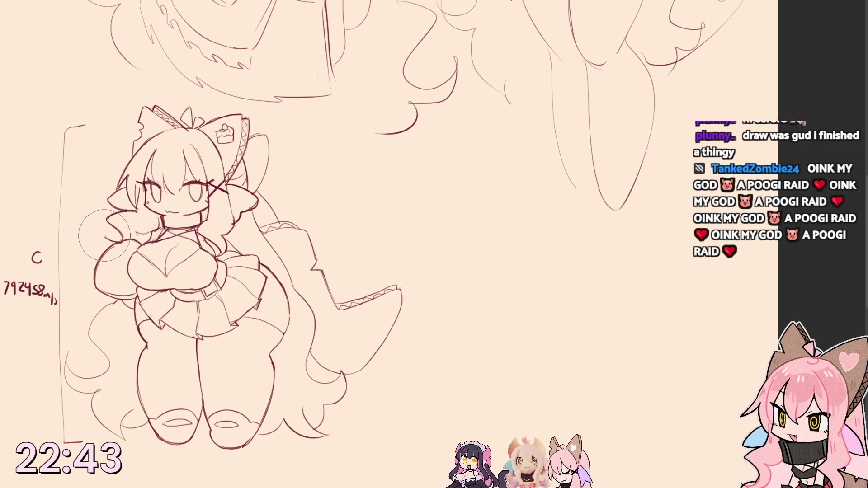
drag(102, 234, 129, 234)
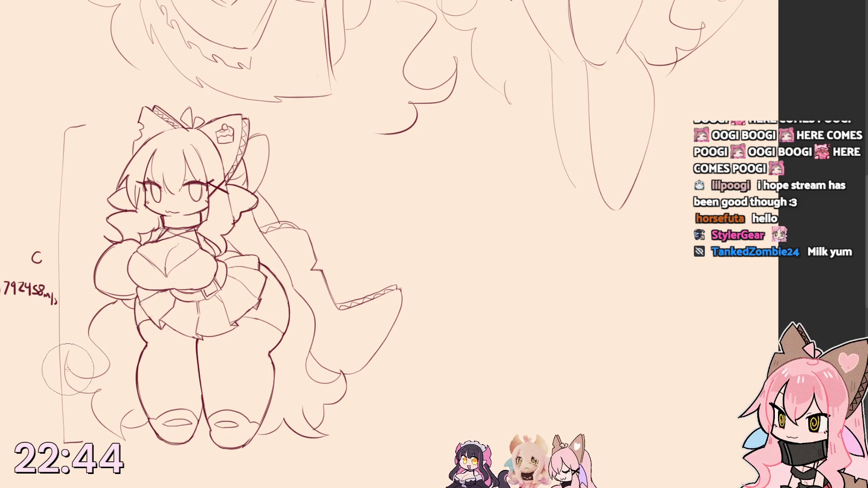
- Sketch curly hair ends at the lower left and clean them up with darker lines
drag(68, 360, 99, 392)
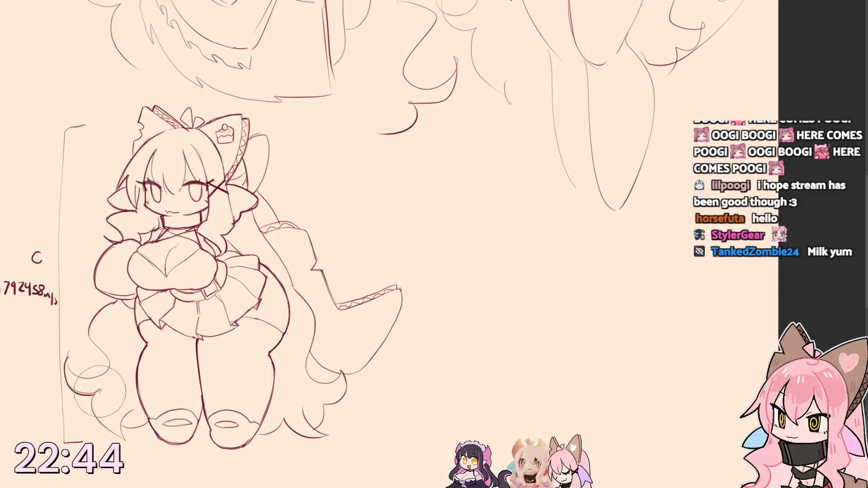
drag(68, 366, 115, 407)
drag(75, 373, 99, 392)
drag(68, 360, 123, 434)
drag(101, 407, 149, 468)
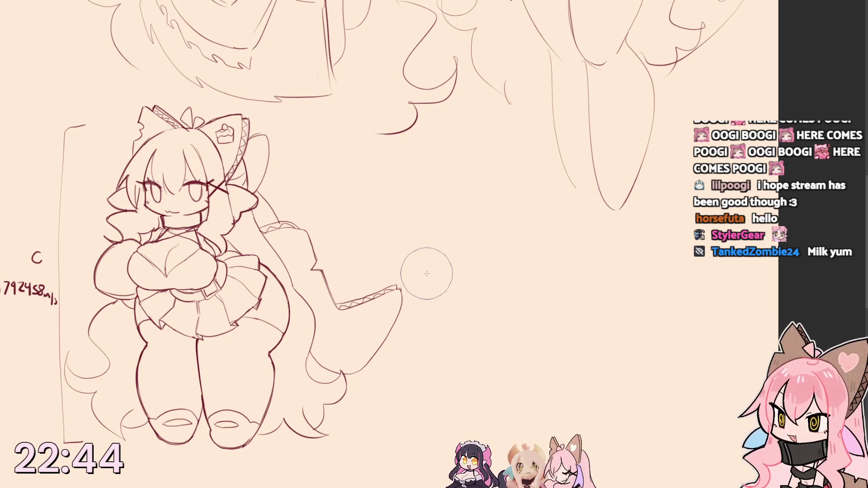
- Handwrite 'brb' beside the head and start the word 'trying'
mouse_move(324, 165)
mouse_down()
mouse_move(331, 184)
mouse_move(379, 168)
mouse_move(376, 183)
mouse_up()
mouse_move(378, 174)
mouse_down()
mouse_move(386, 173)
mouse_move(385, 187)
mouse_move(405, 182)
mouse_move(405, 197)
mouse_up()
- Finish 'trying', write 'almond milk', and start the '+cereal' line below
drag(318, 204, 320, 211)
mouse_move(327, 199)
mouse_down()
mouse_move(328, 212)
mouse_move(343, 207)
mouse_up()
drag(347, 212, 360, 212)
drag(386, 197, 387, 209)
drag(391, 197, 393, 209)
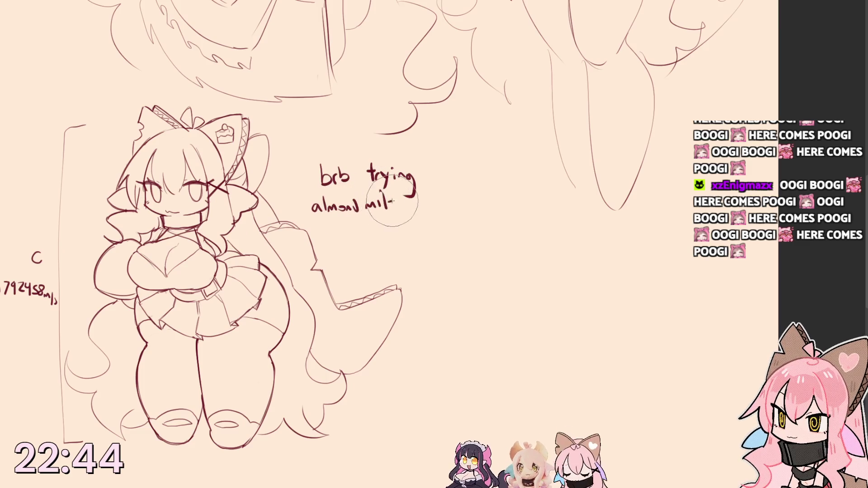
mouse_move(331, 227)
mouse_down()
mouse_move(332, 241)
mouse_move(453, 230)
mouse_up()
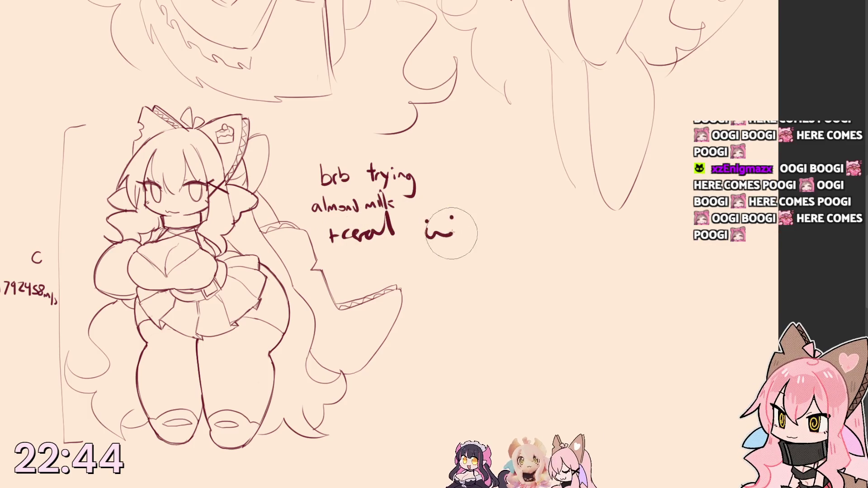